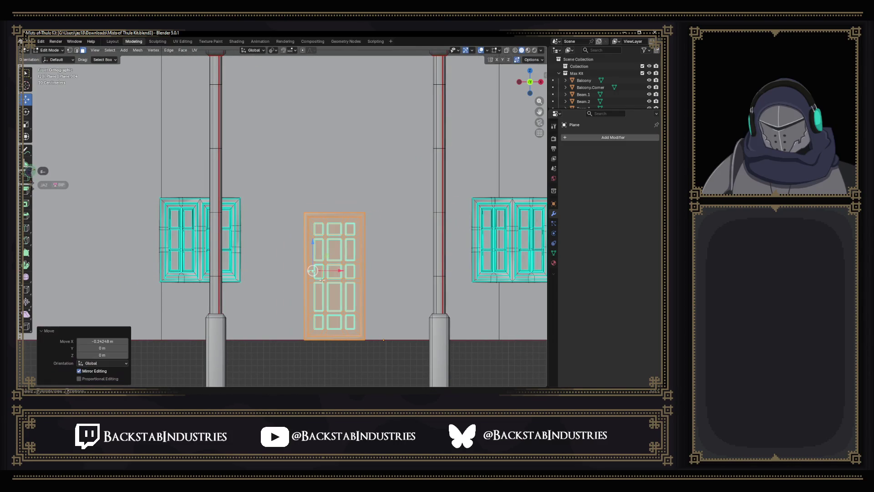
# Shift the left window about 1 m left along X and save Mists of Thule Kit.blend
pyautogui.click(201, 242)
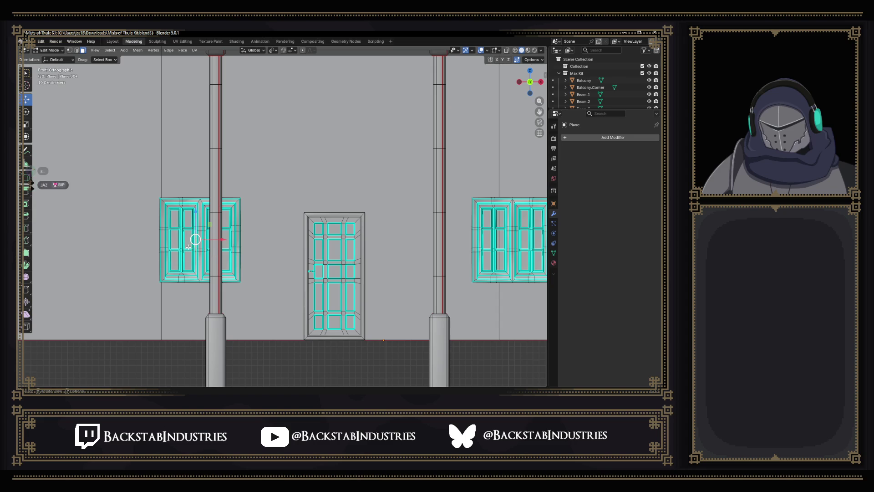
pyautogui.hotkey('ctrl', 'l')
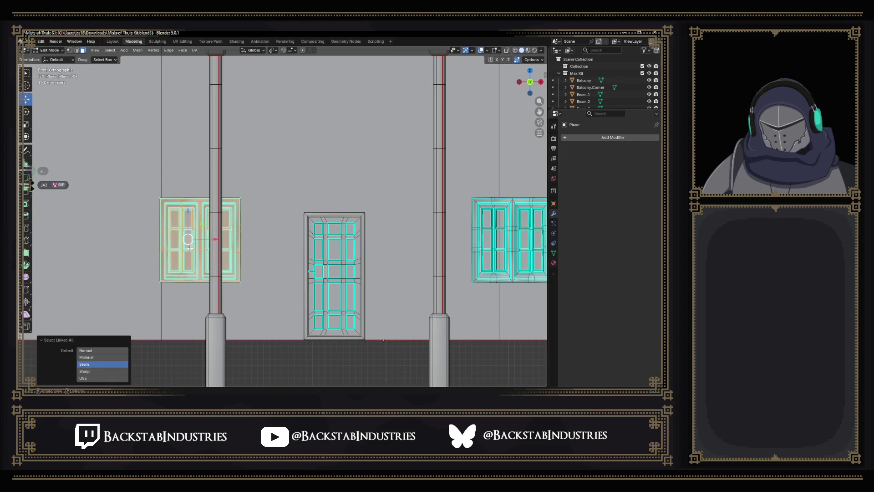
pyautogui.moveTo(217, 239); pyautogui.dragTo(155, 239)
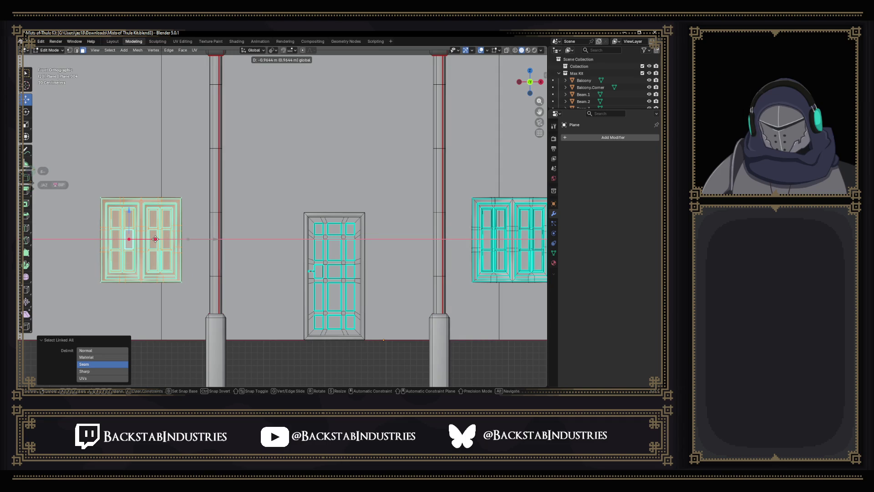
pyautogui.moveTo(155, 239); pyautogui.dragTo(153, 239)
pyautogui.hotkey('ctrl', 's')
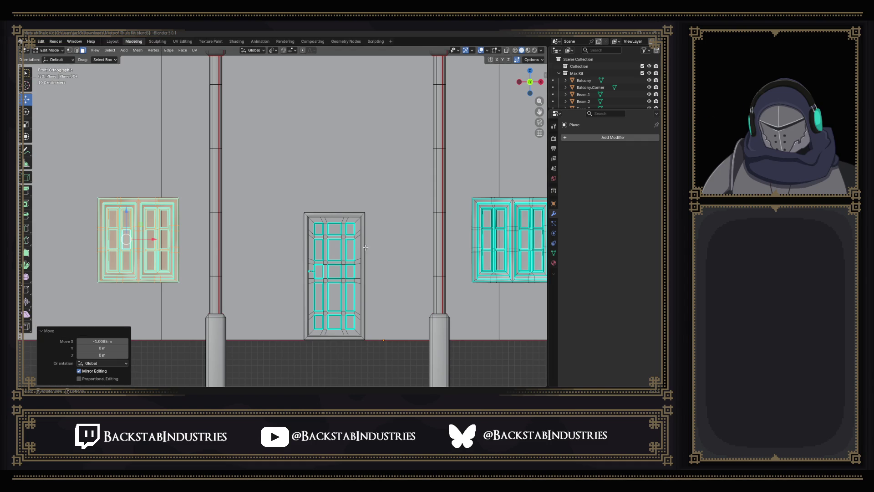
# Orbit the house in Blender, then circle Unity's scene camera around SM_NobleHouse_v1 in Noble Base
pyautogui.scroll(-7, 365, 247)
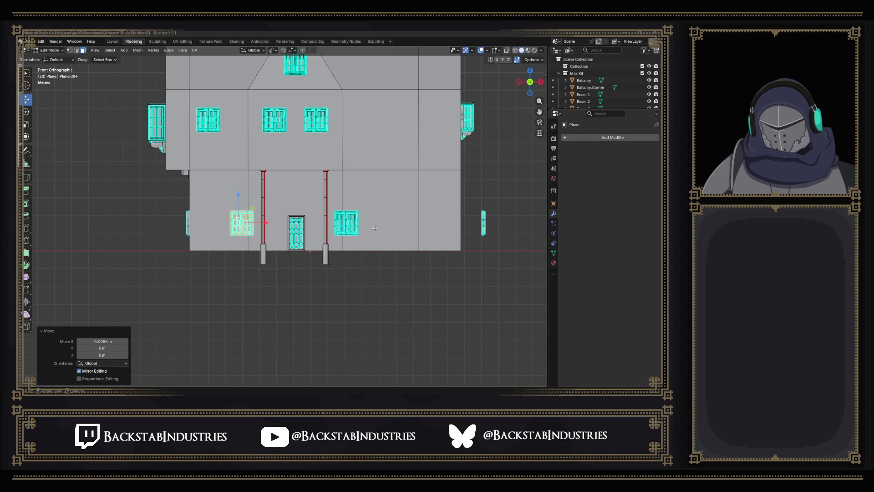
pyautogui.moveTo(440, 205)
pyautogui.mouseDown()
pyautogui.moveTo(306, 254)
pyautogui.moveTo(396, 255)
pyautogui.moveTo(459, 269)
pyautogui.moveTo(486, 263)
pyautogui.moveTo(46, 191)
pyautogui.moveTo(260, 259)
pyautogui.moveTo(373, 264)
pyautogui.mouseUp()
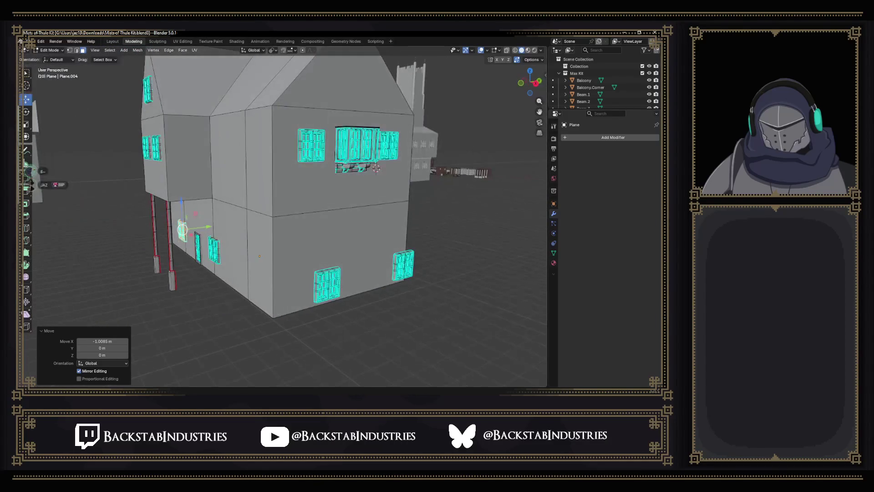
pyautogui.hotkey('alt', 'Tab')
pyautogui.moveTo(328, 245)
pyautogui.mouseDown()
pyautogui.moveTo(322, 194)
pyautogui.moveTo(259, 171)
pyautogui.mouseUp()
pyautogui.moveTo(317, 181)
pyautogui.mouseDown()
pyautogui.moveTo(345, 230)
pyautogui.moveTo(318, 228)
pyautogui.moveTo(323, 212)
pyautogui.moveTo(646, 221)
pyautogui.mouseUp()
# Frame SM_NobleHouse_v1 in the Scene view and swing the camera in close around it
pyautogui.press('f')
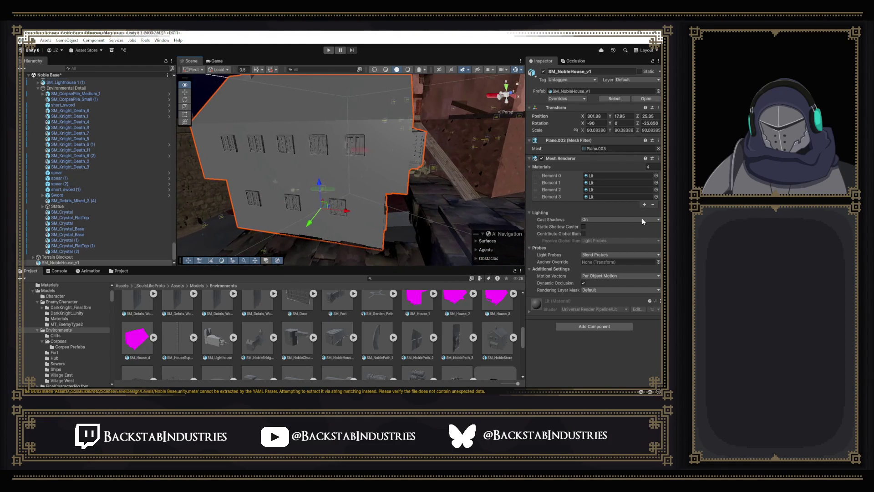
pyautogui.press('Up')
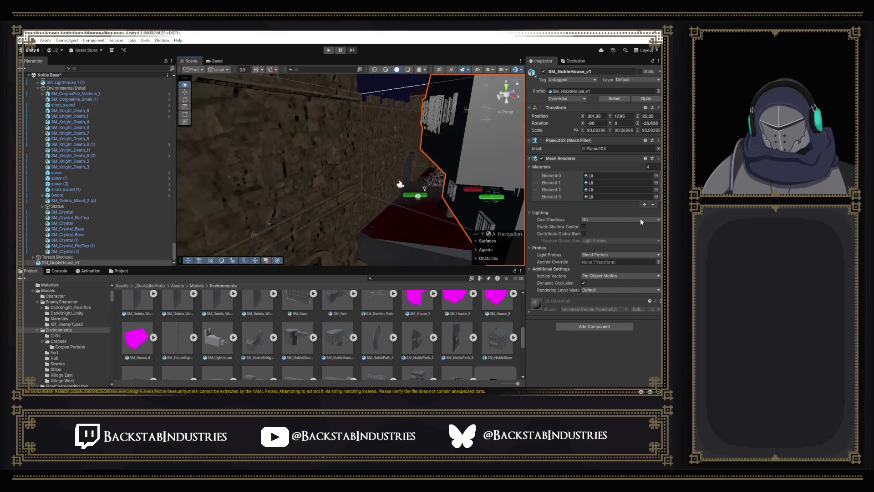
pyautogui.moveTo(346, 168)
pyautogui.mouseDown()
pyautogui.moveTo(334, 163)
pyautogui.moveTo(313, 190)
pyautogui.moveTo(511, 225)
pyautogui.moveTo(349, 223)
pyautogui.moveTo(326, 249)
pyautogui.mouseUp()
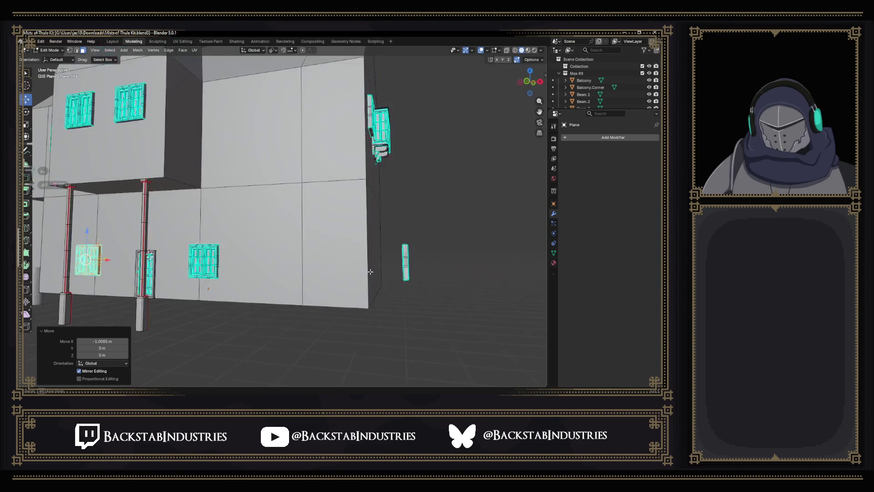
# Move the small side windows −0.13442 m along X and save the kit file
pyautogui.scroll(1, 370, 272)
pyautogui.click(403, 262)
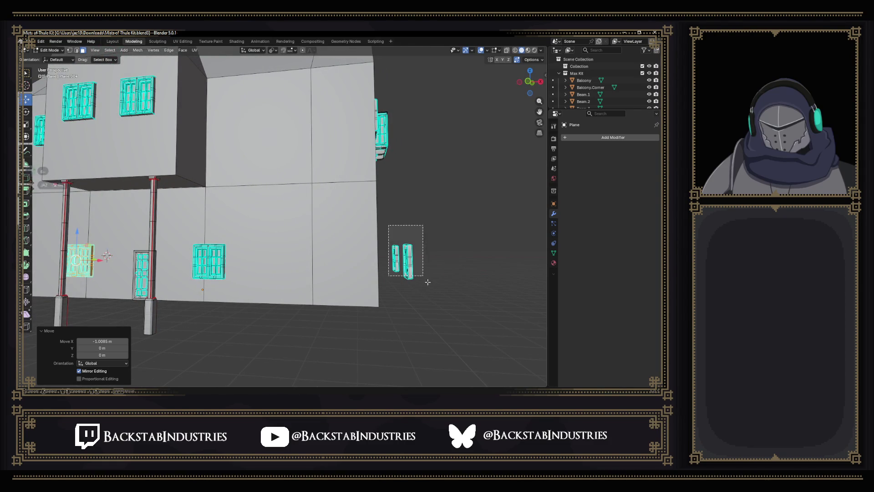
pyautogui.hotkey('ctrl', 'l')
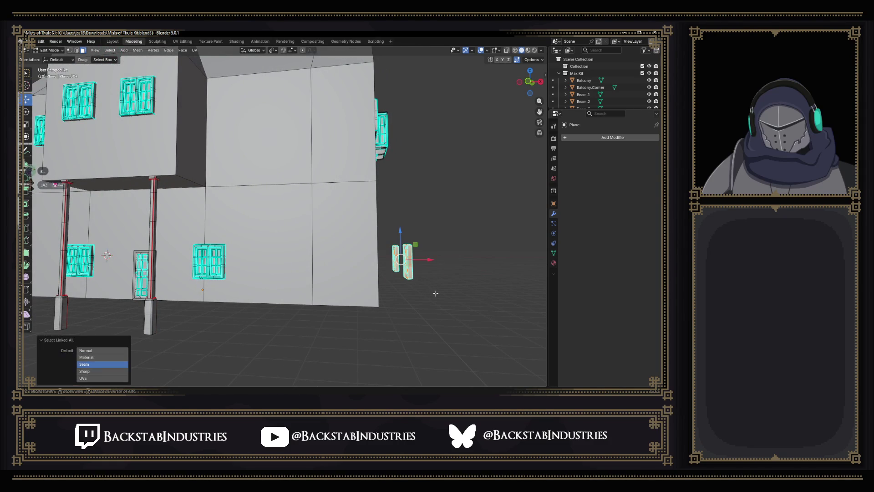
pyautogui.moveTo(427, 259)
pyautogui.mouseDown()
pyautogui.moveTo(383, 266)
pyautogui.moveTo(402, 203)
pyautogui.mouseUp()
pyautogui.scroll(4, 403, 261)
pyautogui.scroll(-5, 383, 266)
pyautogui.hotkey('ctrl', 's')
pyautogui.scroll(3, 384, 243)
pyautogui.click(529, 82)
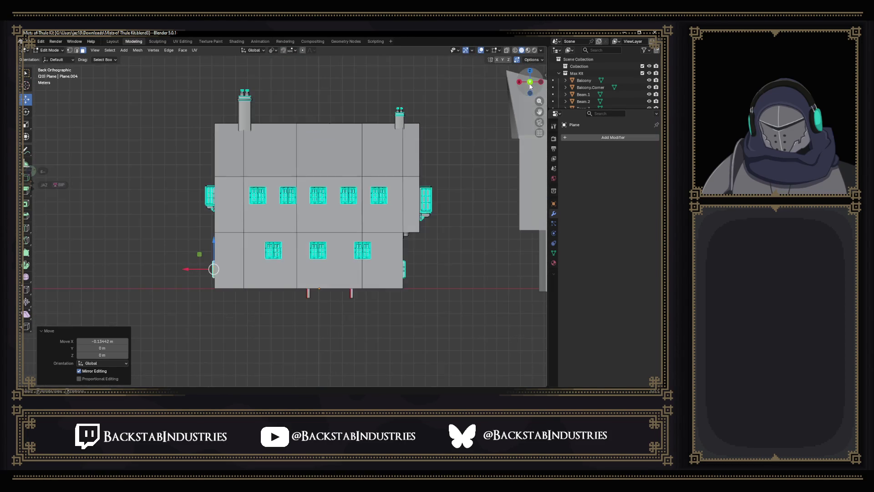
pyautogui.scroll(4, 427, 196)
pyautogui.moveTo(426, 196); pyautogui.dragTo(423, 196)
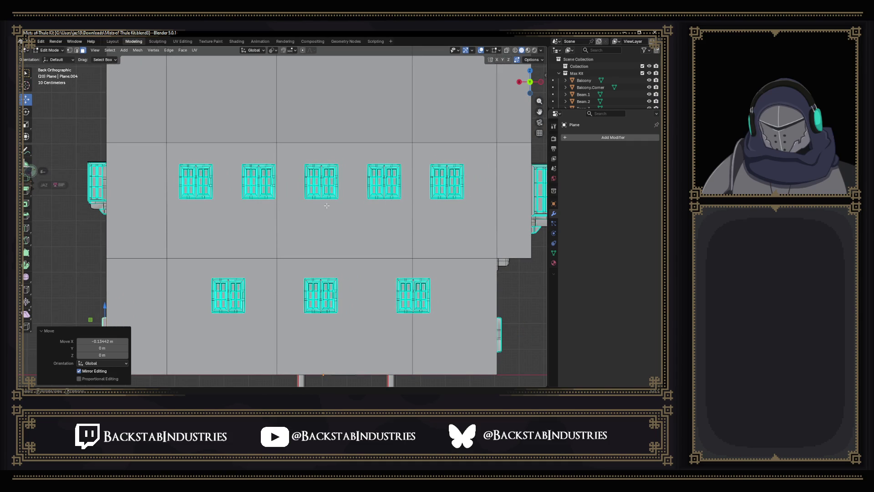
pyautogui.scroll(-4, 326, 206)
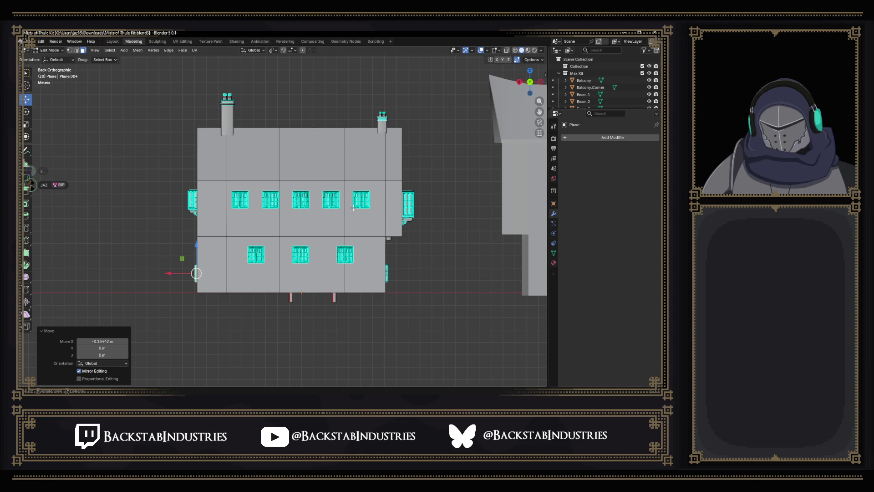
pyautogui.scroll(2, 382, 264)
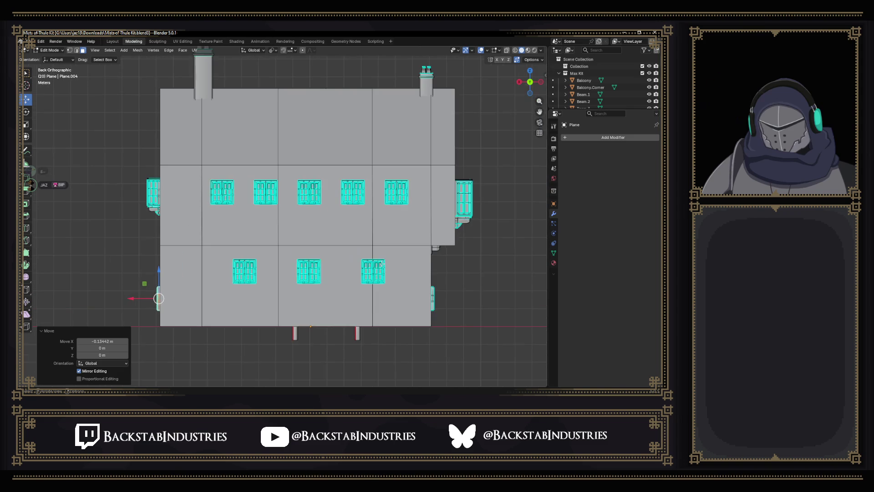
pyautogui.moveTo(397, 271); pyautogui.dragTo(361, 257)
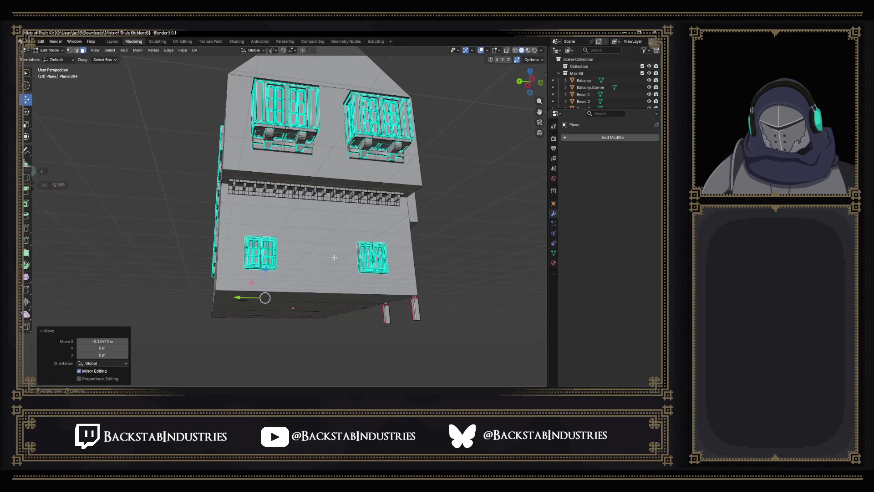
pyautogui.scroll(3, 308, 258)
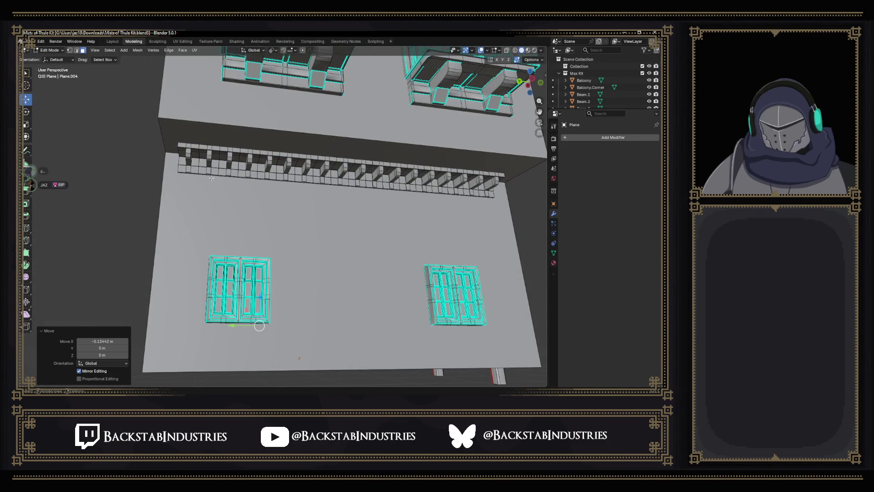
# Select the row of beam faces beneath the upper floor's overhang, left to right
pyautogui.click(195, 155)
pyautogui.keyDown('shift'); pyautogui.click(208, 164); pyautogui.keyUp('shift')
pyautogui.keyDown('shift'); pyautogui.click(235, 164); pyautogui.keyUp('shift')
pyautogui.keyDown('shift'); pyautogui.click(261, 168); pyautogui.keyUp('shift')
pyautogui.keyDown('shift'); pyautogui.click(279, 169); pyautogui.keyUp('shift')
pyautogui.keyDown('shift'); pyautogui.click(308, 176); pyautogui.keyUp('shift')
pyautogui.keyDown('shift'); pyautogui.click(334, 174); pyautogui.keyUp('shift')
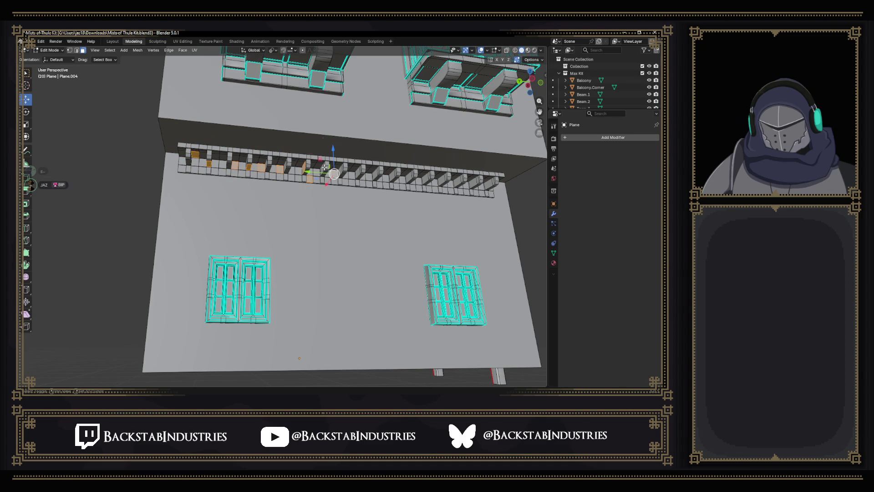
pyautogui.keyDown('shift'); pyautogui.click(350, 175); pyautogui.keyUp('shift')
pyautogui.keyDown('shift'); pyautogui.click(360, 177); pyautogui.keyUp('shift')
pyautogui.keyDown('shift'); pyautogui.click(395, 184); pyautogui.keyUp('shift')
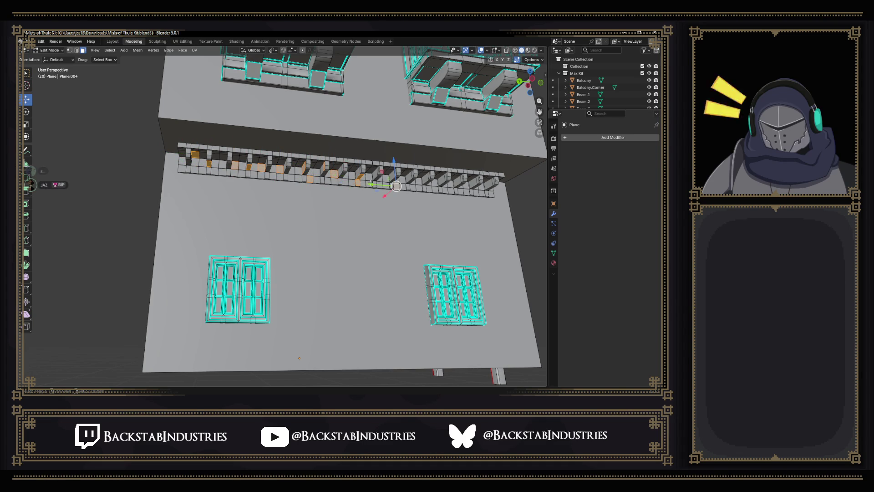
pyautogui.keyDown('shift'); pyautogui.click(419, 181); pyautogui.keyUp('shift')
pyautogui.keyDown('shift'); pyautogui.click(438, 179); pyautogui.keyUp('shift')
pyautogui.keyDown('shift'); pyautogui.click(455, 184); pyautogui.keyUp('shift')
pyautogui.keyDown('shift'); pyautogui.click(465, 186); pyautogui.keyUp('shift')
pyautogui.keyDown('shift'); pyautogui.click(476, 185); pyautogui.keyUp('shift')
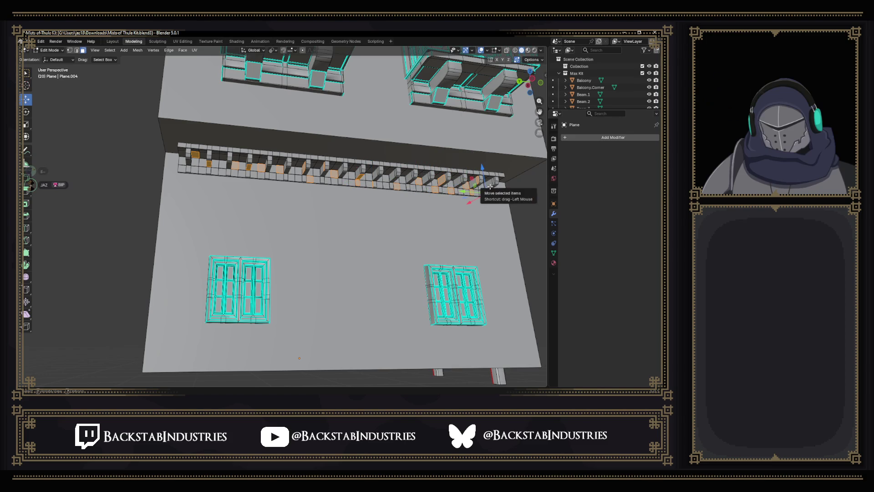
# Extend the selection to the whole connected beam strip and delete its faces
pyautogui.hotkey('ctrl', 'l')
pyautogui.press('x')
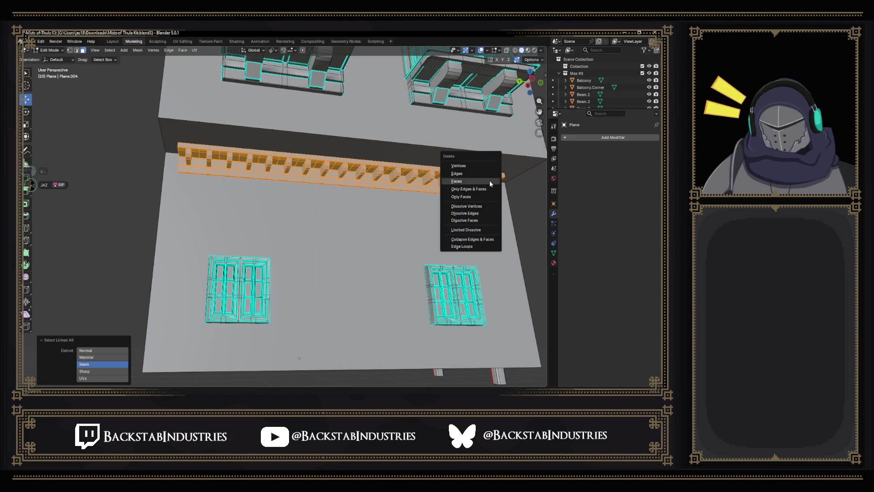
pyautogui.click(490, 181)
pyautogui.scroll(-6, 454, 198)
pyautogui.moveTo(423, 205); pyautogui.dragTo(334, 219)
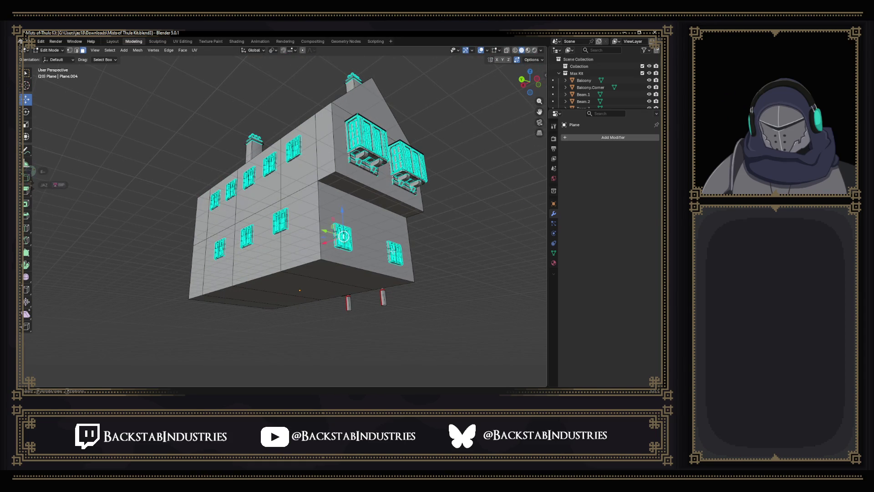
# Move both side windows out along X, clear of the lower wall
pyautogui.keyDown('shift'); pyautogui.click(396, 254); pyautogui.keyUp('shift')
pyautogui.hotkey('ctrl', 'l')
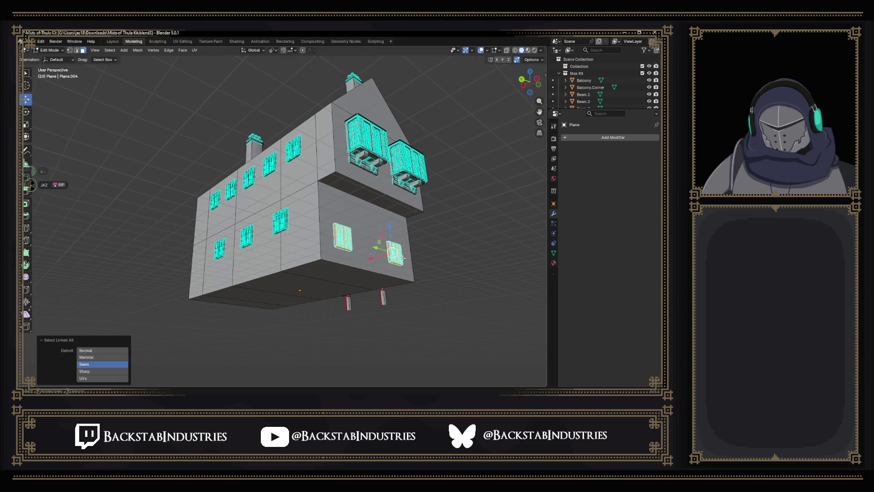
pyautogui.press('g')
pyautogui.press('x')
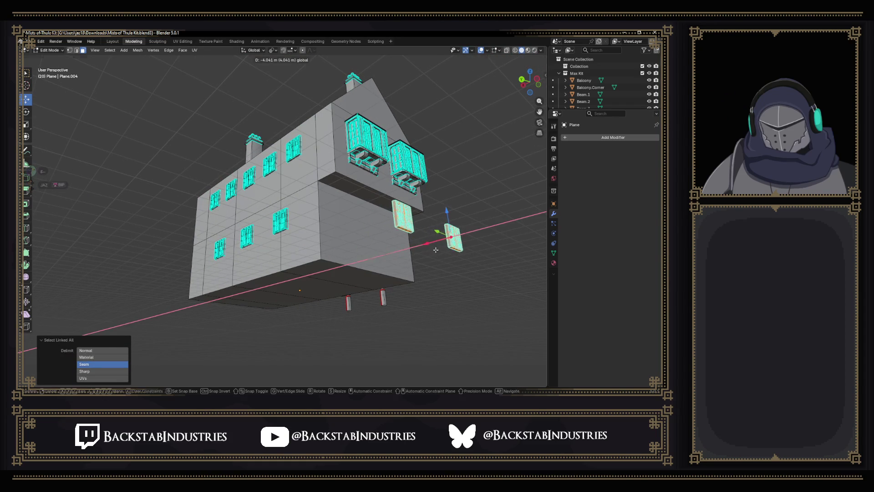
pyautogui.click(437, 241)
# Extrude the lower side wall 1.19 m and flatten it flush with the upper wall
pyautogui.click(354, 241)
pyautogui.press('e')
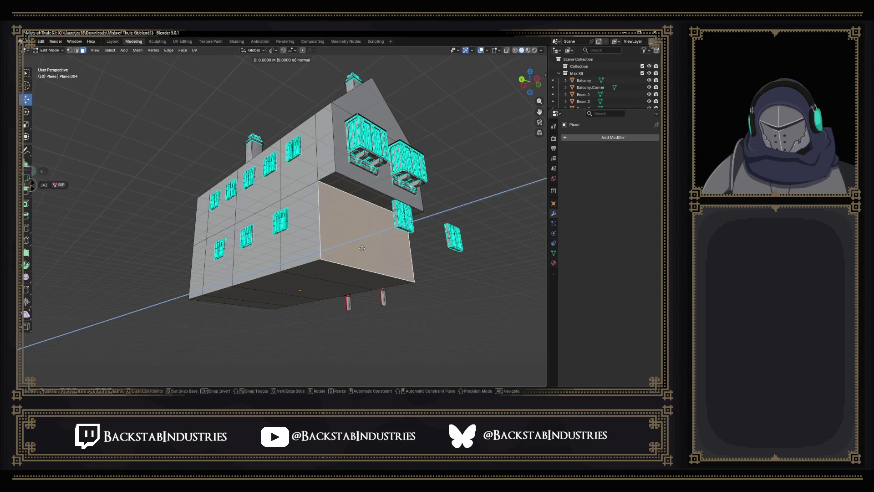
pyautogui.click(378, 233)
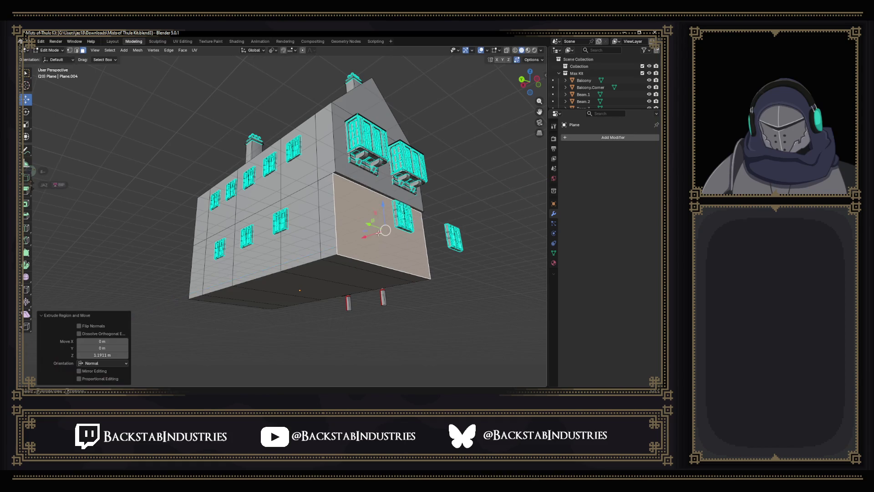
pyautogui.keyDown('shift'); pyautogui.click(367, 182); pyautogui.keyUp('shift')
pyautogui.write('sx0')
pyautogui.press('Return')
pyautogui.scroll(-3, 372, 180)
pyautogui.moveTo(373, 181)
pyautogui.mouseDown()
pyautogui.moveTo(268, 212)
pyautogui.moveTo(282, 211)
pyautogui.mouseUp()
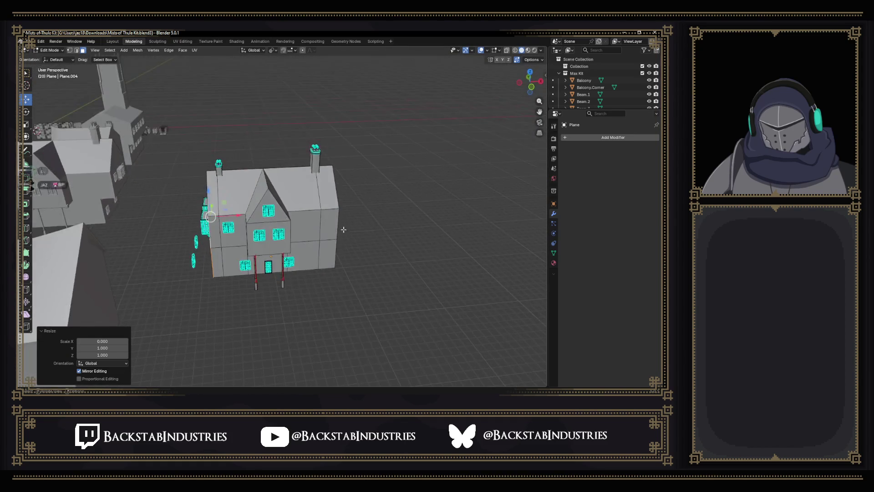
# Orbit around the house to view every side, then box-select the lower-left windows
pyautogui.scroll(6, 283, 210)
pyautogui.moveTo(345, 208); pyautogui.dragTo(282, 208)
pyautogui.scroll(-3, 283, 208)
pyautogui.moveTo(195, 205); pyautogui.dragTo(335, 224)
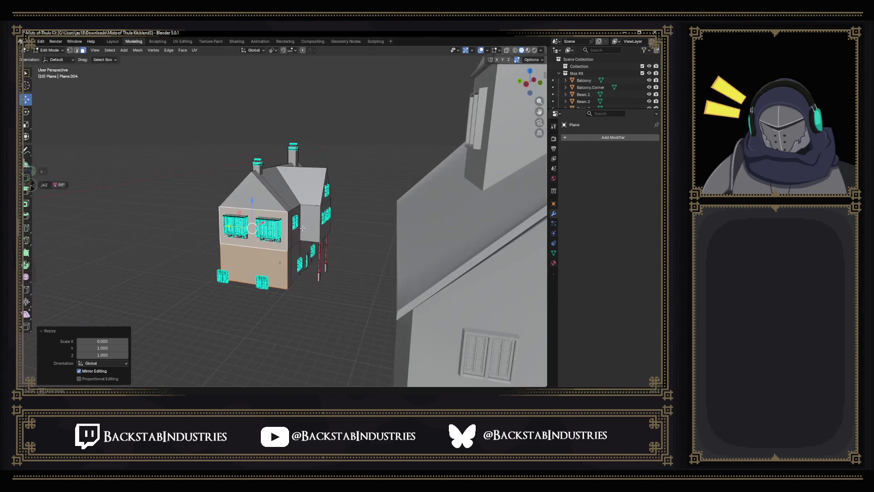
pyautogui.scroll(5, 337, 225)
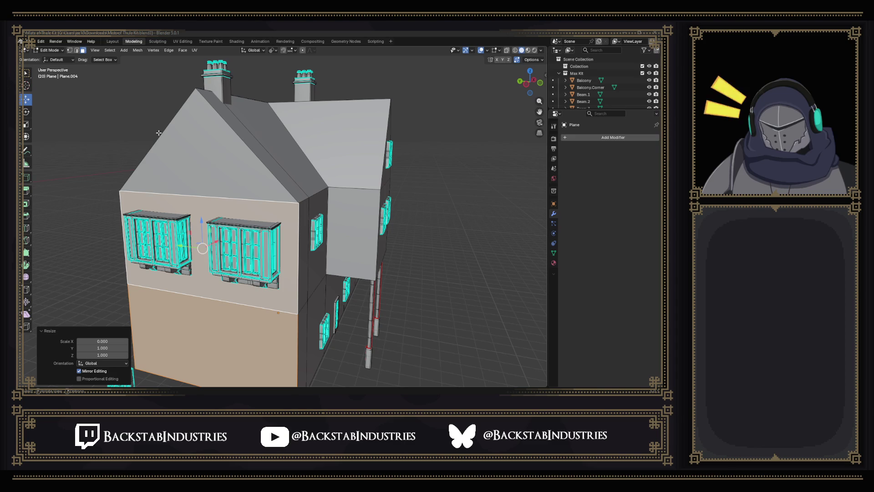
pyautogui.moveTo(380, 196)
pyautogui.mouseDown()
pyautogui.moveTo(352, 228)
pyautogui.moveTo(268, 255)
pyautogui.moveTo(192, 262)
pyautogui.mouseUp()
pyautogui.scroll(6, 390, 205)
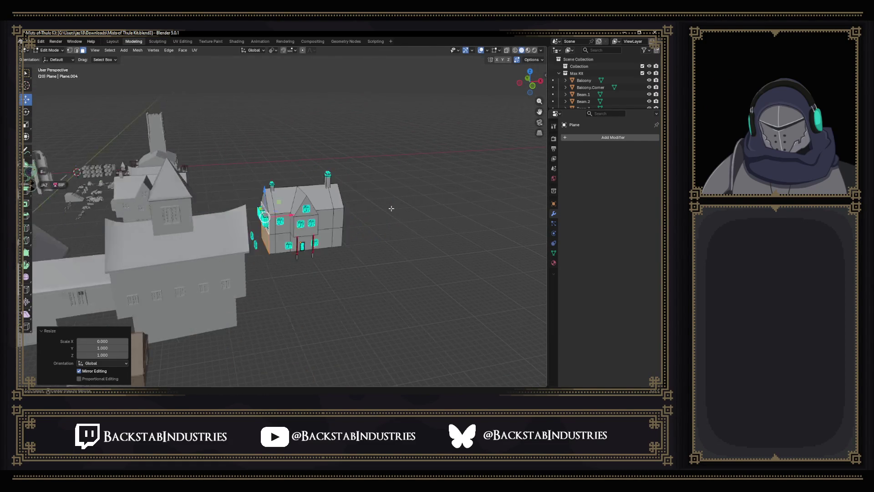
pyautogui.moveTo(324, 239)
pyautogui.mouseDown()
pyautogui.moveTo(228, 266)
pyautogui.moveTo(241, 316)
pyautogui.mouseUp()
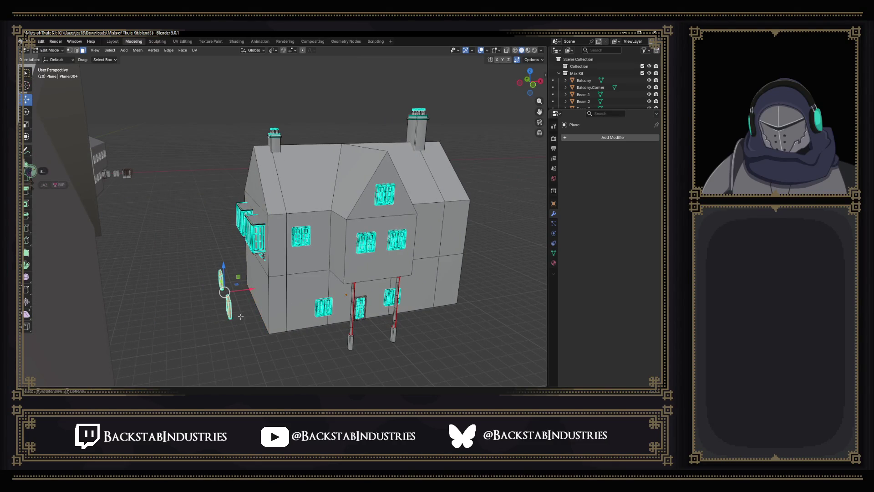
# Slide the seam-linked door piece 0.23371 m along X and save the kit file
pyautogui.hotkey('ctrl', 'l')
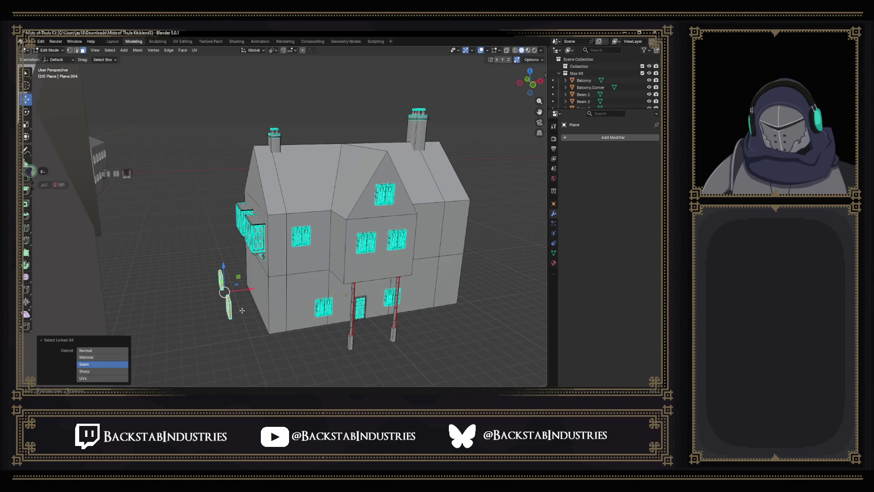
pyautogui.moveTo(248, 288); pyautogui.dragTo(275, 289)
pyautogui.scroll(2, 265, 306)
pyautogui.press('KP_Decimal')
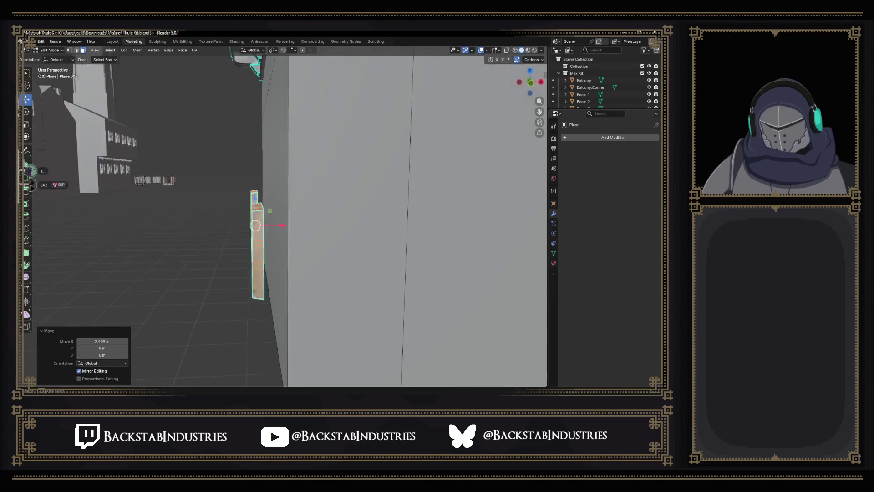
pyautogui.moveTo(284, 229); pyautogui.dragTo(294, 229)
pyautogui.hotkey('ctrl', 's')
# Orbit around the house and frame the door to check it sits between the posts
pyautogui.scroll(-5, 357, 263)
pyautogui.scroll(-5, 356, 263)
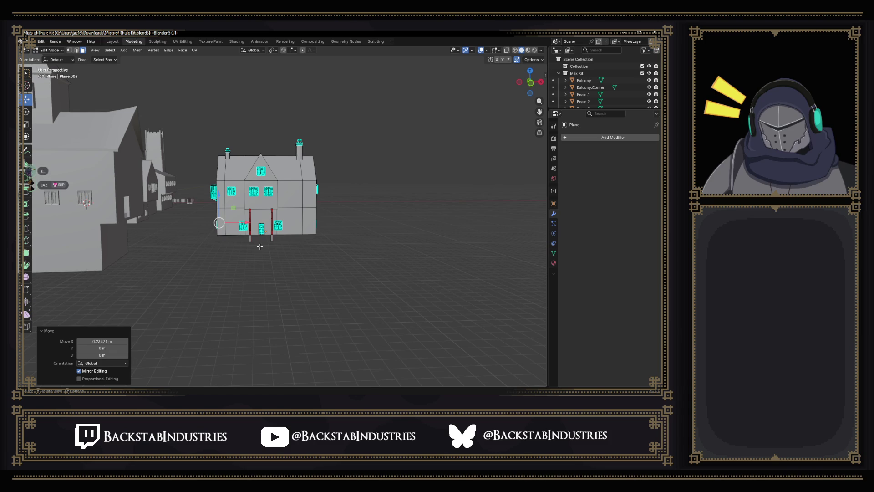
pyautogui.moveTo(422, 131)
pyautogui.mouseDown()
pyautogui.moveTo(380, 182)
pyautogui.moveTo(425, 179)
pyautogui.moveTo(351, 211)
pyautogui.moveTo(318, 167)
pyautogui.moveTo(288, 184)
pyautogui.moveTo(461, 147)
pyautogui.moveTo(386, 187)
pyautogui.mouseUp()
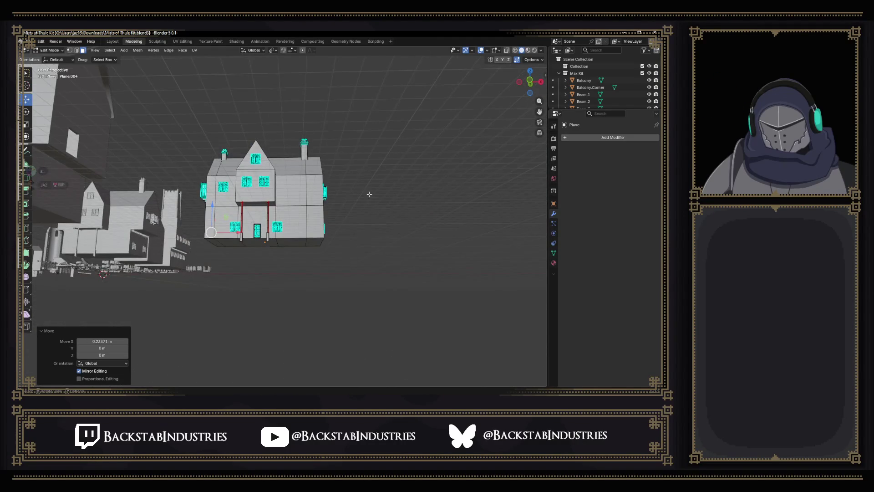
pyautogui.scroll(4, 385, 187)
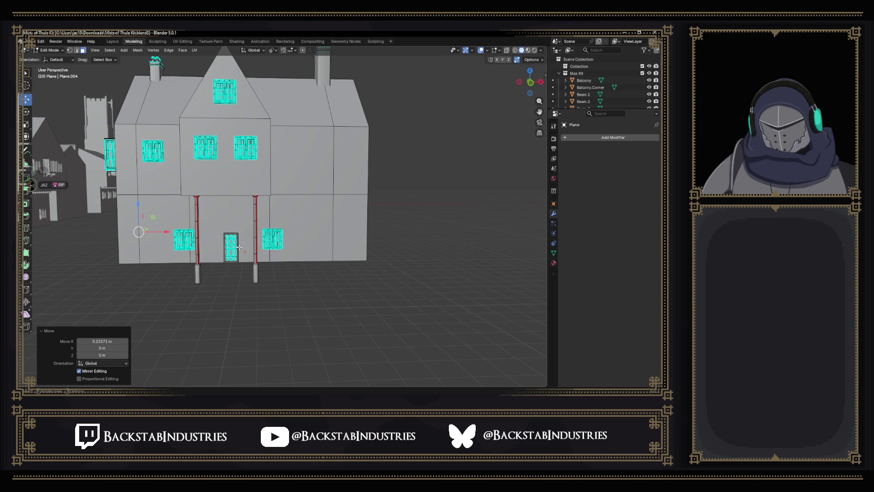
pyautogui.scroll(5, 242, 247)
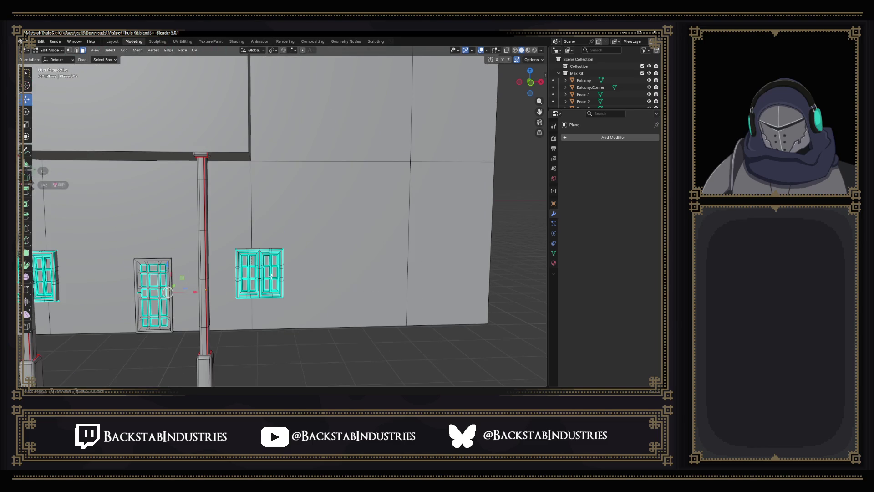
pyautogui.press('KP_Decimal')
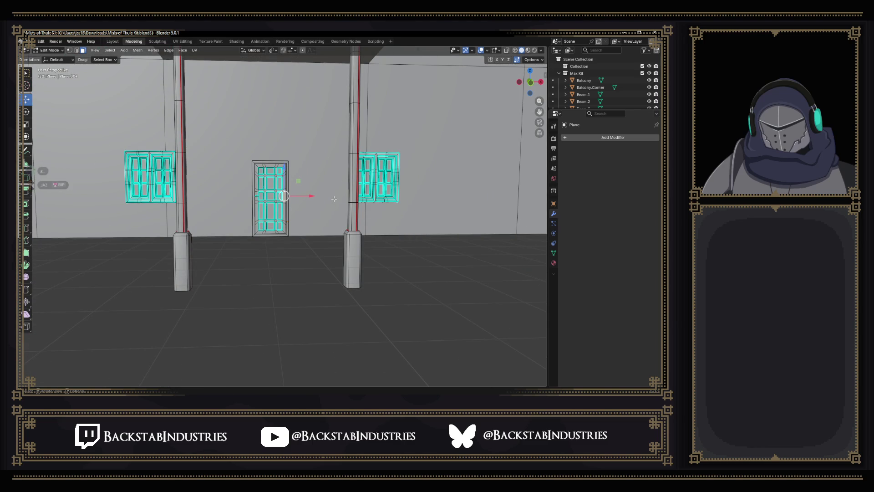
pyautogui.scroll(-8, 364, 181)
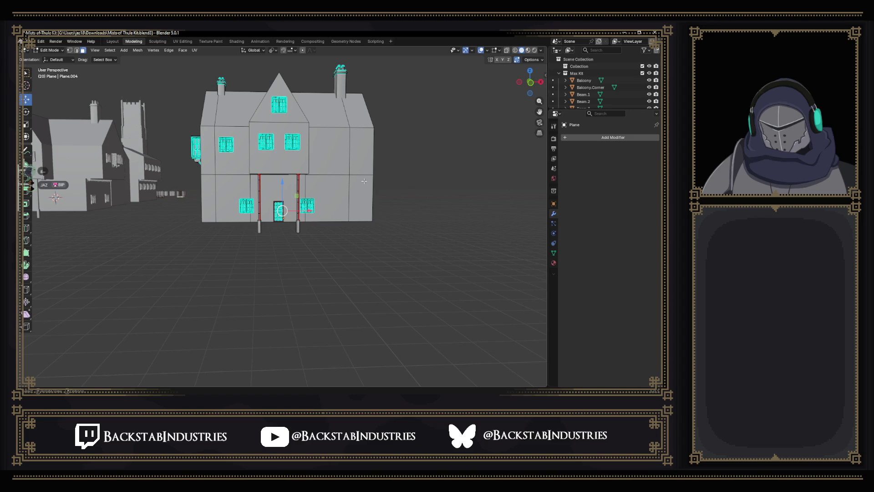
# Scale the whole house mesh with Scale X, Y and Z all set to 1.05
pyautogui.press('a')
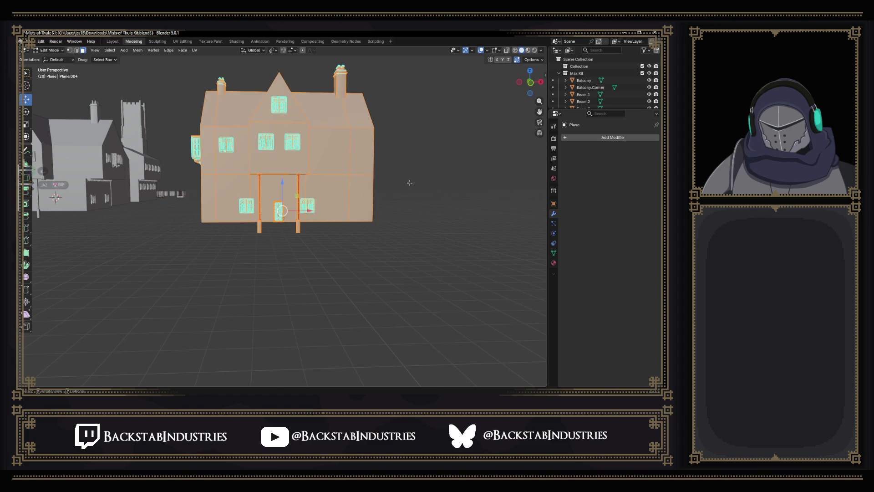
pyautogui.press('s')
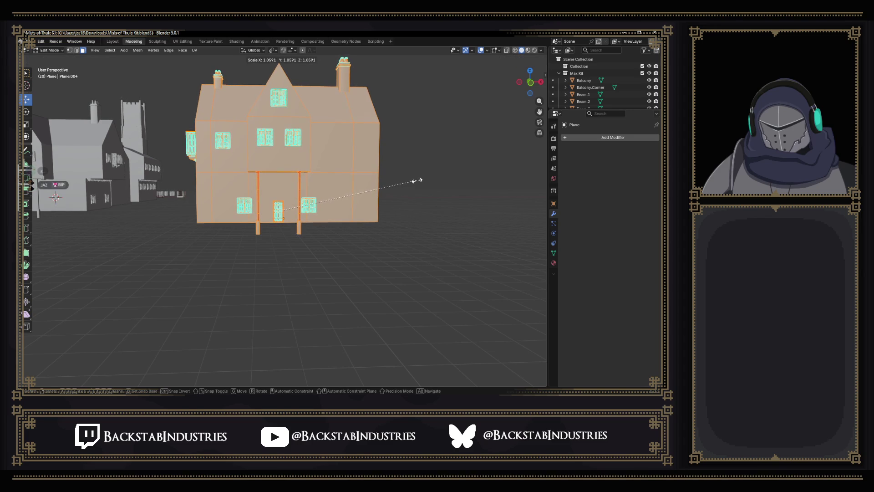
pyautogui.click(417, 181)
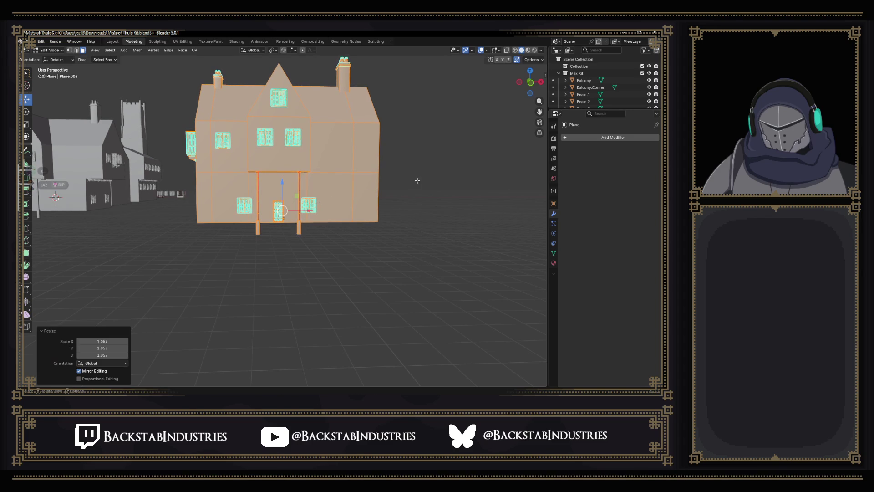
pyautogui.click(107, 340)
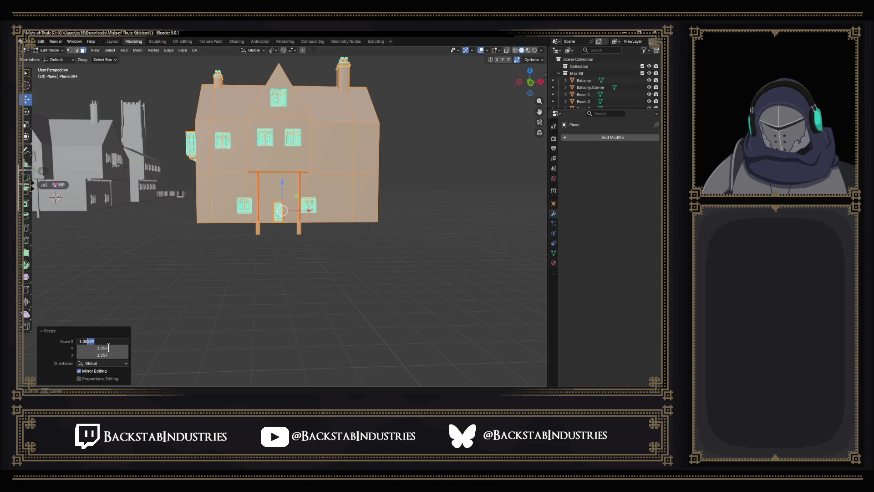
pyautogui.write('1.050')
pyautogui.press('Return')
pyautogui.click(108, 348)
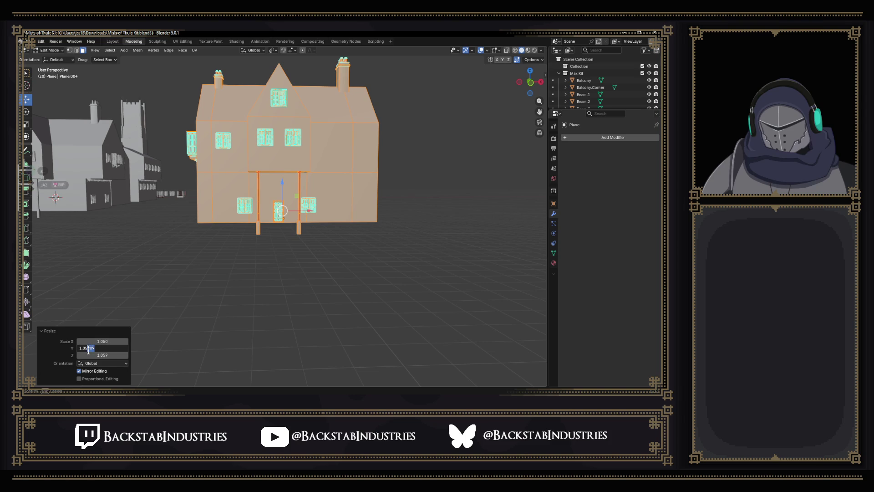
pyautogui.press('BackSpace')
pyautogui.press('Return')
pyautogui.click(111, 354)
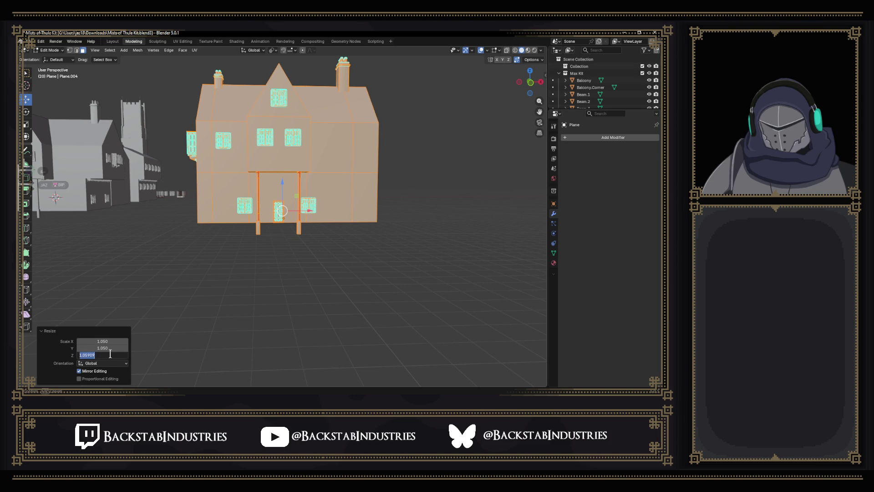
pyautogui.press('Return')
# Orbit to view the scaled house among the other kit buildings
pyautogui.scroll(-6, 331, 187)
pyautogui.scroll(2, 198, 209)
pyautogui.moveTo(199, 209); pyautogui.dragTo(158, 213)
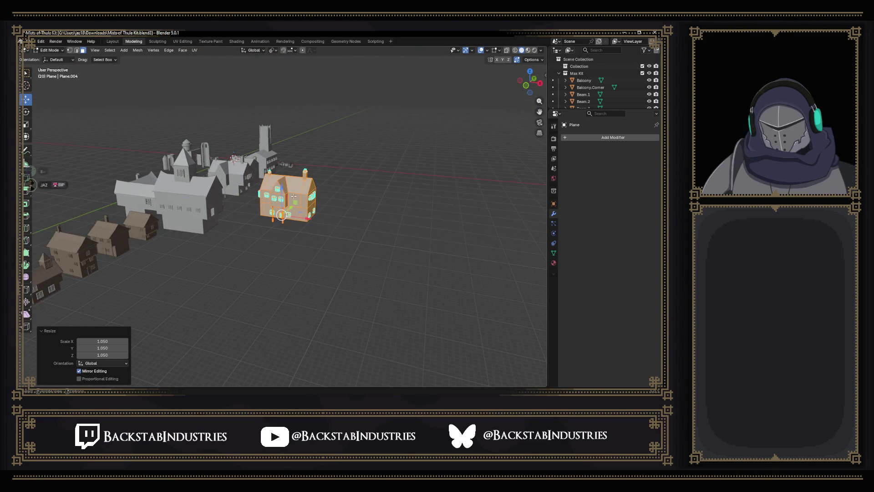
pyautogui.scroll(5, 295, 195)
pyautogui.moveTo(300, 200)
pyautogui.mouseDown()
pyautogui.moveTo(326, 224)
pyautogui.moveTo(373, 224)
pyautogui.mouseUp()
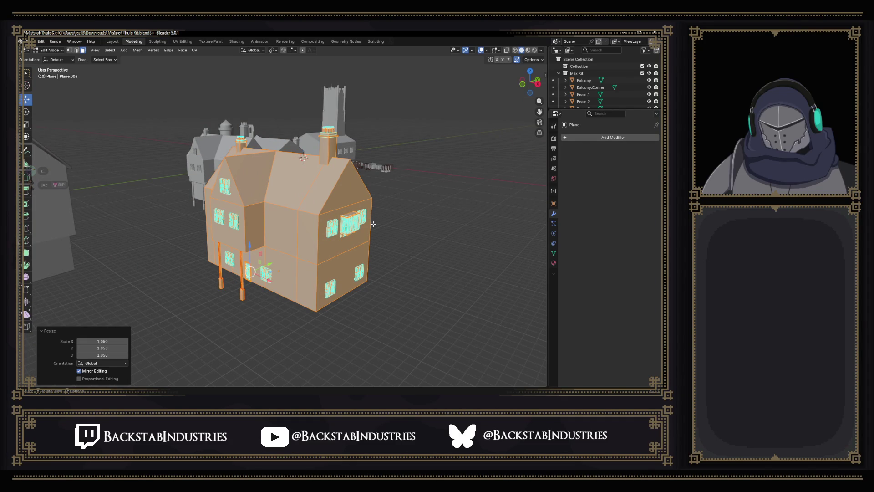
# Select the front door's connected faces and delete them from the house mesh
pyautogui.scroll(5, 252, 312)
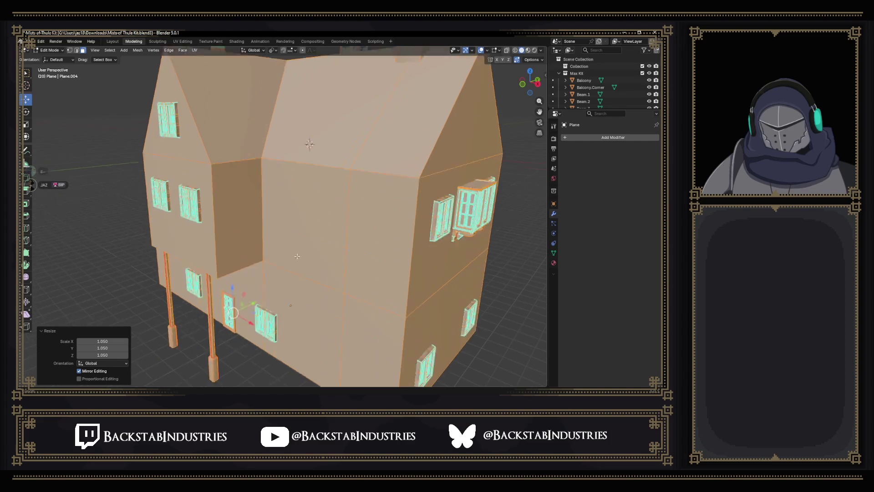
pyautogui.scroll(8, 311, 178)
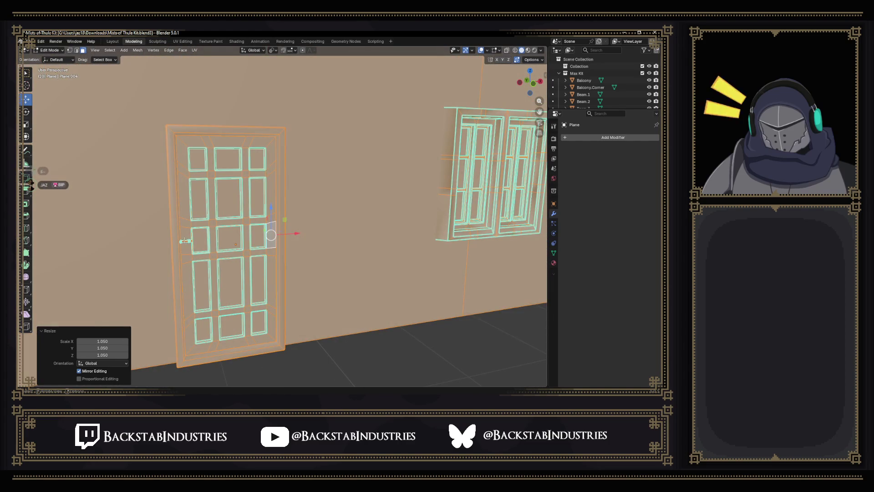
pyautogui.click(185, 240)
pyautogui.scroll(3, 179, 246)
pyautogui.moveTo(179, 247); pyautogui.dragTo(131, 258)
pyautogui.keyDown('shift'); pyautogui.click(110, 260); pyautogui.keyUp('shift')
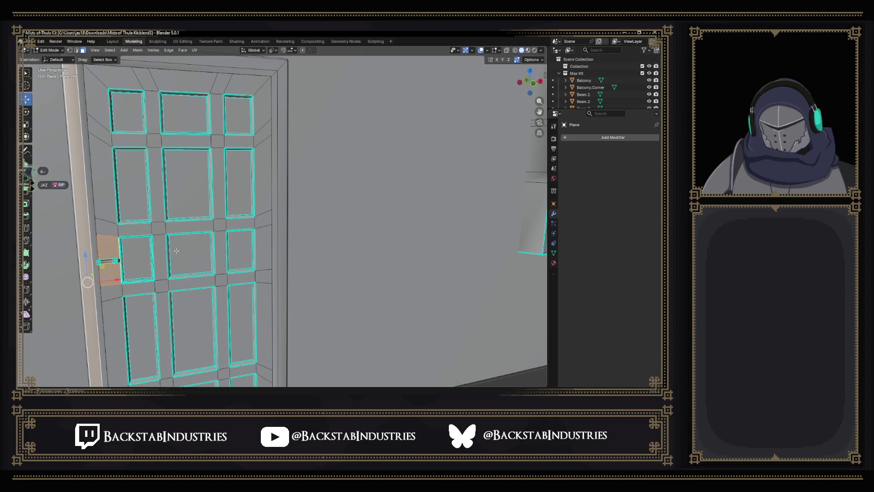
pyautogui.hotkey('ctrl', 'l')
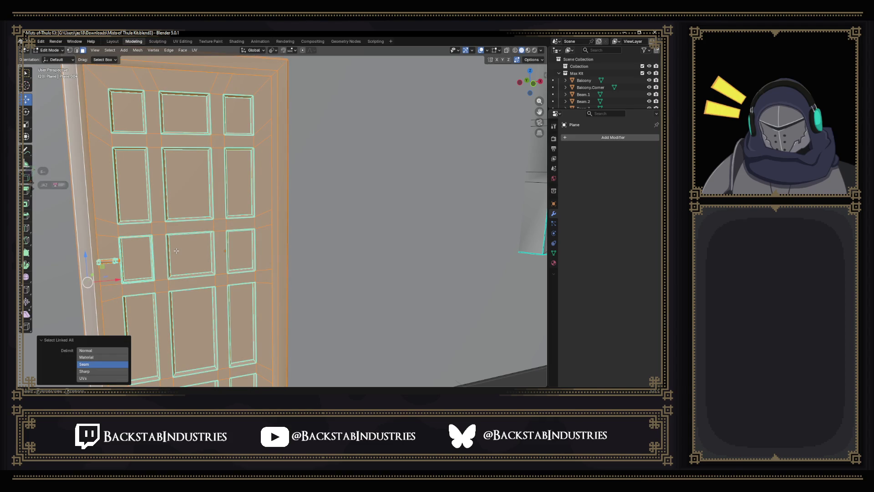
pyautogui.press('x')
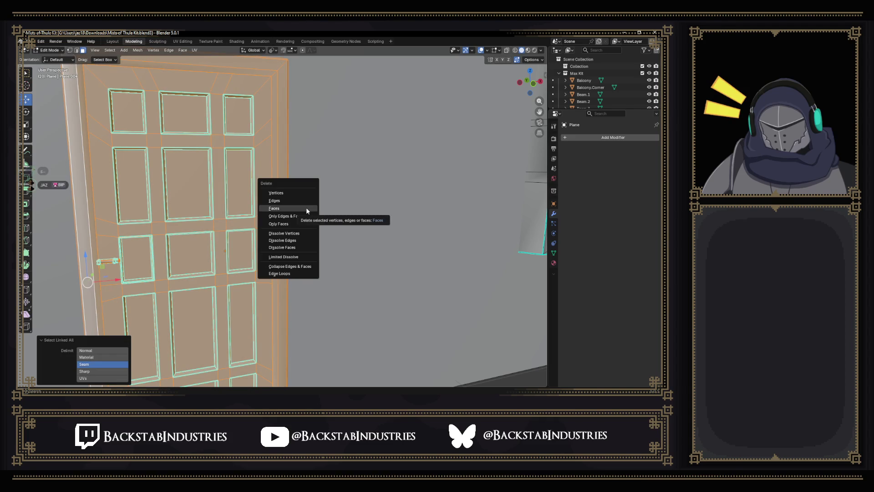
pyautogui.click(306, 207)
pyautogui.scroll(-10, 306, 207)
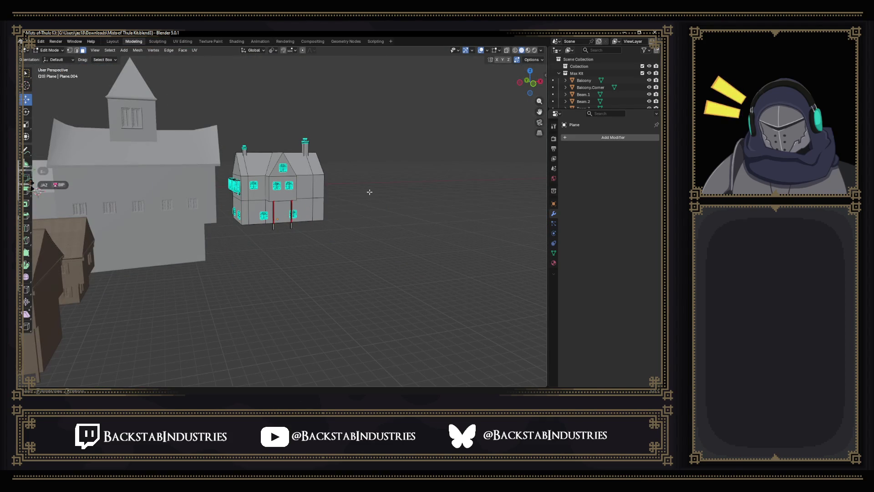
pyautogui.scroll(-5, 363, 181)
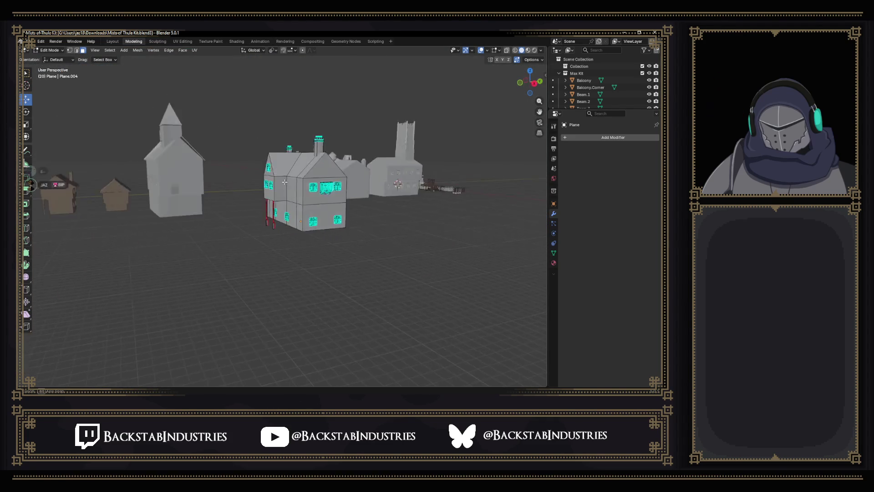
# In object mode, select the loose door prop and place a duplicate on the ground plane
pyautogui.scroll(2, 335, 190)
pyautogui.moveTo(336, 190); pyautogui.dragTo(233, 211)
pyautogui.moveTo(368, 203)
pyautogui.mouseDown()
pyautogui.moveTo(392, 196)
pyautogui.moveTo(406, 215)
pyautogui.moveTo(341, 251)
pyautogui.moveTo(341, 238)
pyautogui.moveTo(270, 239)
pyautogui.moveTo(386, 232)
pyautogui.moveTo(334, 225)
pyautogui.mouseUp()
pyautogui.scroll(5, 319, 246)
pyautogui.press('Tab')
pyautogui.click(364, 234)
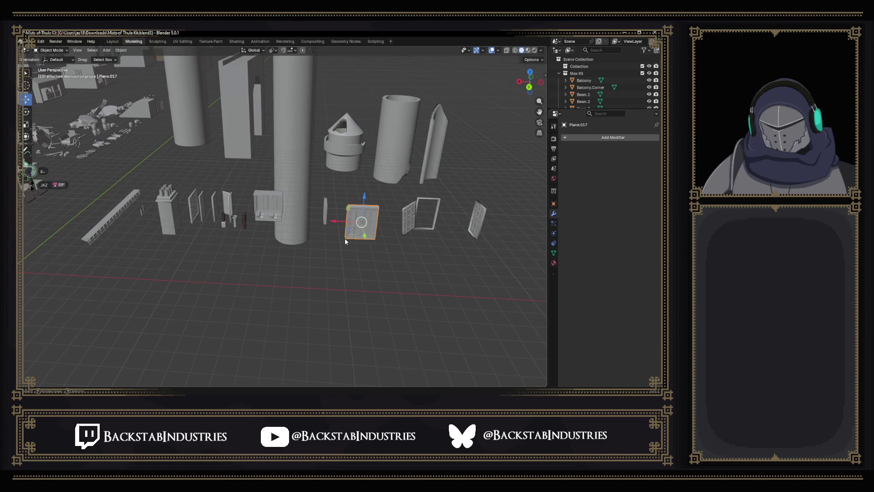
pyautogui.scroll(-6, 344, 238)
pyautogui.hotkey('shift', 'd')
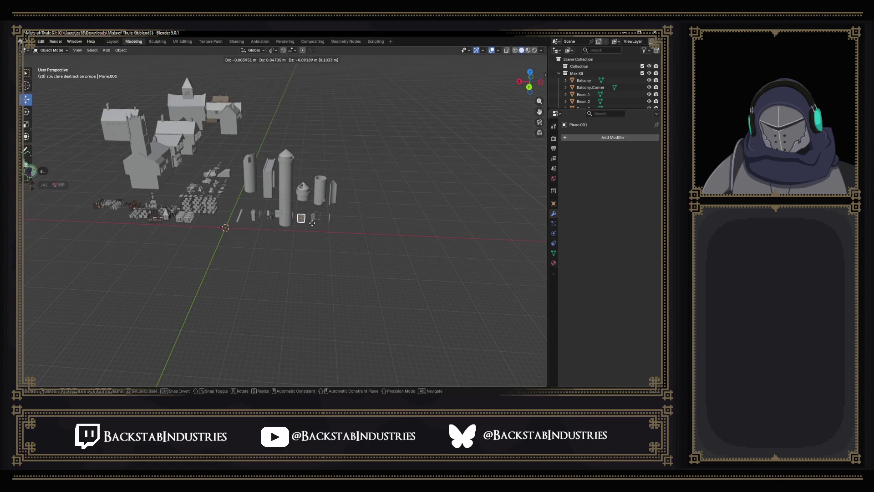
pyautogui.hotkey('shift', 'z')
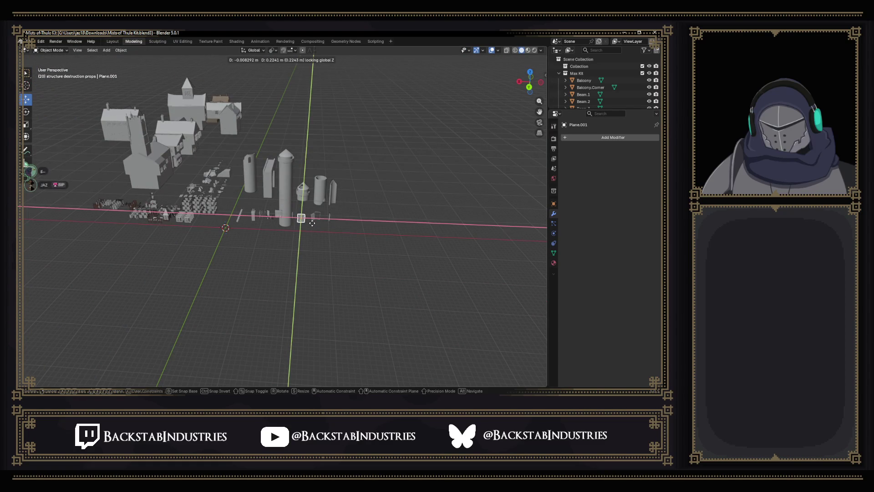
pyautogui.click(149, 117)
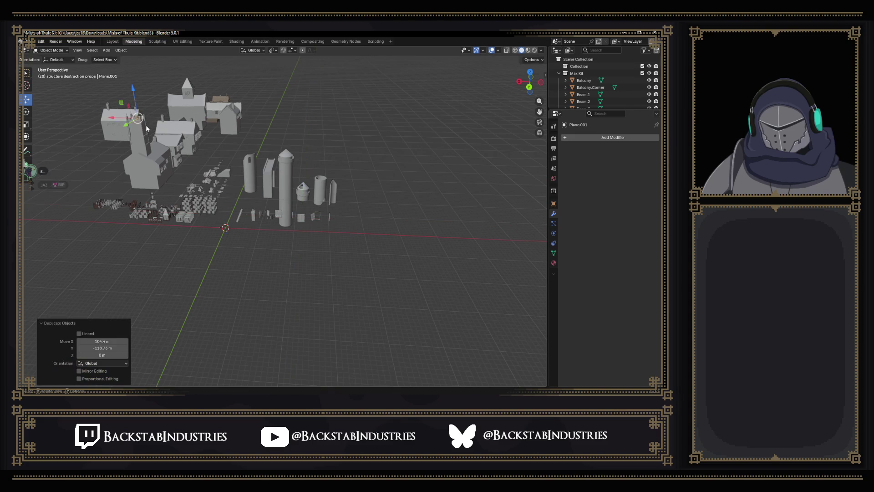
# Try the door copy at the house front, inspect it, then delete the copy
pyautogui.scroll(5, 195, 219)
pyautogui.scroll(-2, 337, 265)
pyautogui.scroll(-3, 337, 265)
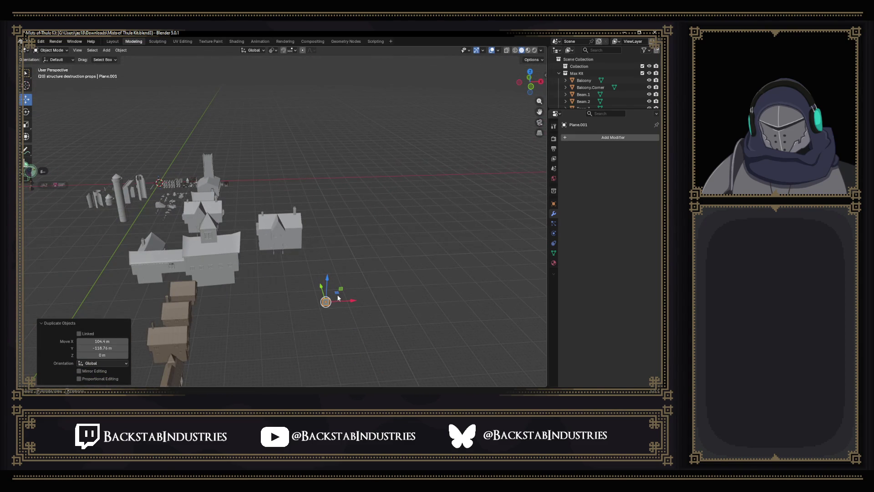
pyautogui.moveTo(338, 295)
pyautogui.mouseDown()
pyautogui.moveTo(298, 258)
pyautogui.moveTo(297, 267)
pyautogui.mouseUp()
pyautogui.scroll(3, 298, 267)
pyautogui.scroll(8, 289, 270)
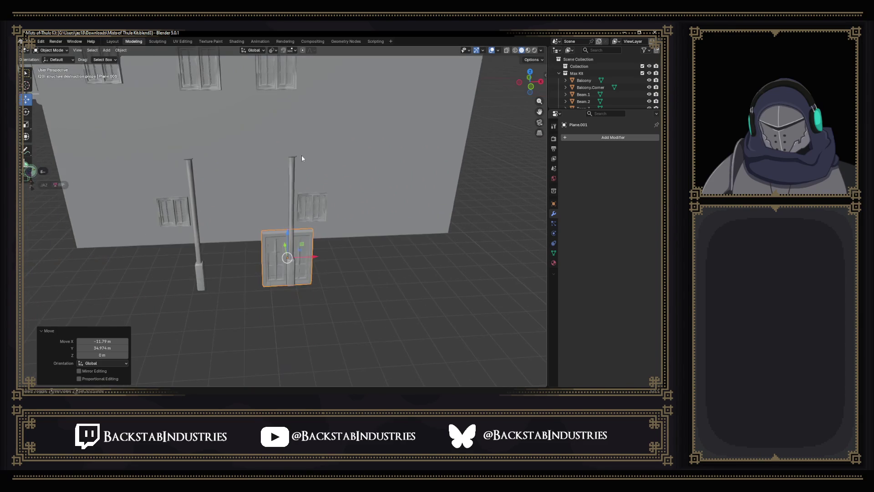
pyautogui.moveTo(247, 251)
pyautogui.mouseDown()
pyautogui.moveTo(318, 259)
pyautogui.moveTo(340, 244)
pyautogui.moveTo(244, 233)
pyautogui.moveTo(340, 359)
pyautogui.moveTo(326, 281)
pyautogui.moveTo(376, 248)
pyautogui.moveTo(385, 231)
pyautogui.moveTo(321, 269)
pyautogui.moveTo(146, 283)
pyautogui.moveTo(212, 233)
pyautogui.mouseUp()
pyautogui.press('Delete')
# Select door prop Plane.017, then another door panel prop among the structure props
pyautogui.moveTo(270, 201)
pyautogui.mouseDown()
pyautogui.moveTo(291, 247)
pyautogui.moveTo(268, 295)
pyautogui.moveTo(207, 302)
pyautogui.moveTo(264, 277)
pyautogui.moveTo(373, 277)
pyautogui.moveTo(324, 270)
pyautogui.moveTo(343, 283)
pyautogui.moveTo(411, 286)
pyautogui.moveTo(355, 277)
pyautogui.moveTo(380, 253)
pyautogui.mouseUp()
pyautogui.scroll(5, 253, 301)
pyautogui.scroll(3, 384, 280)
pyautogui.scroll(5, 436, 295)
pyautogui.moveTo(309, 230); pyautogui.dragTo(254, 185)
pyautogui.click(242, 170)
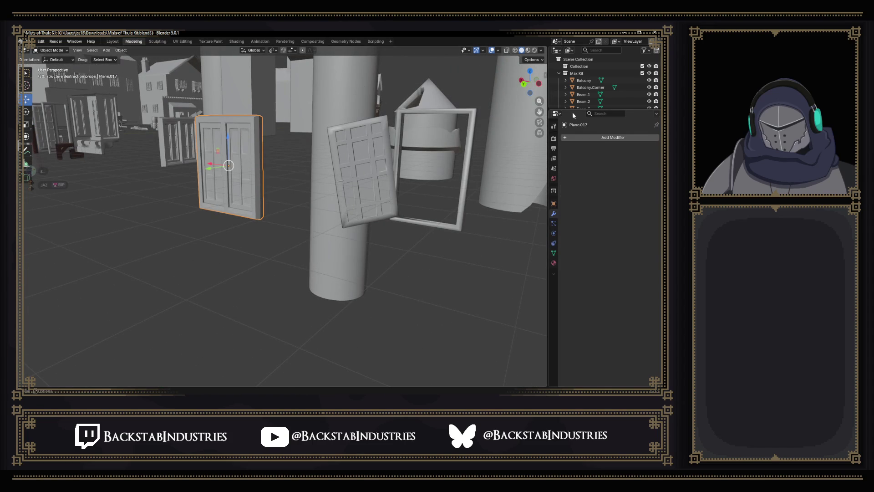
pyautogui.moveTo(378, 140)
pyautogui.mouseDown()
pyautogui.moveTo(395, 154)
pyautogui.moveTo(409, 153)
pyautogui.moveTo(398, 154)
pyautogui.mouseUp()
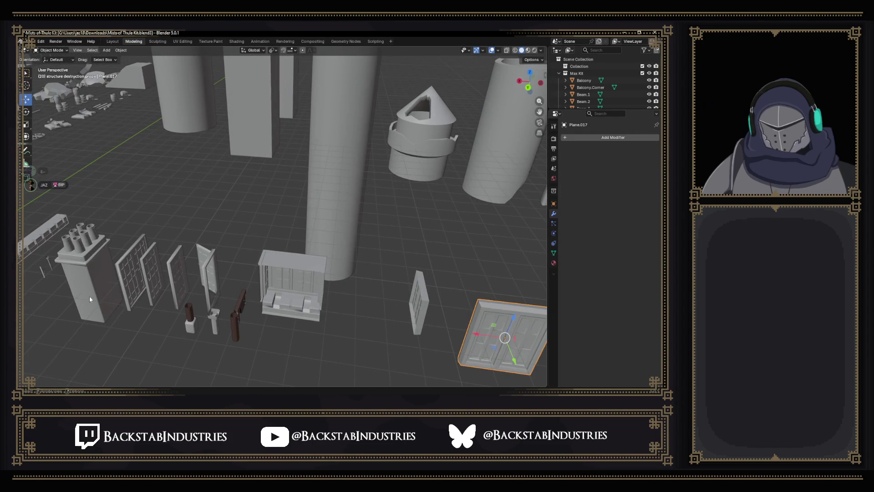
pyautogui.click(130, 285)
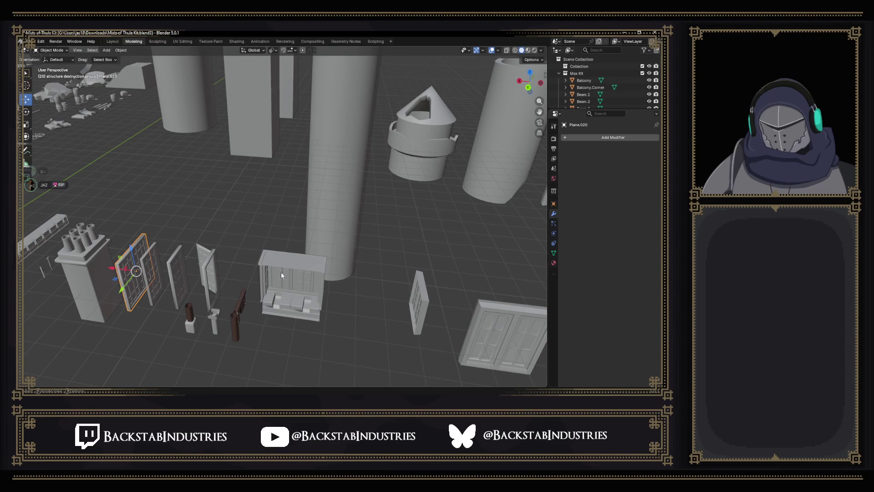
pyautogui.scroll(-4, 297, 267)
pyautogui.scroll(1, 296, 266)
pyautogui.moveTo(220, 254)
pyautogui.mouseDown()
pyautogui.moveTo(170, 275)
pyautogui.moveTo(188, 258)
pyautogui.mouseUp()
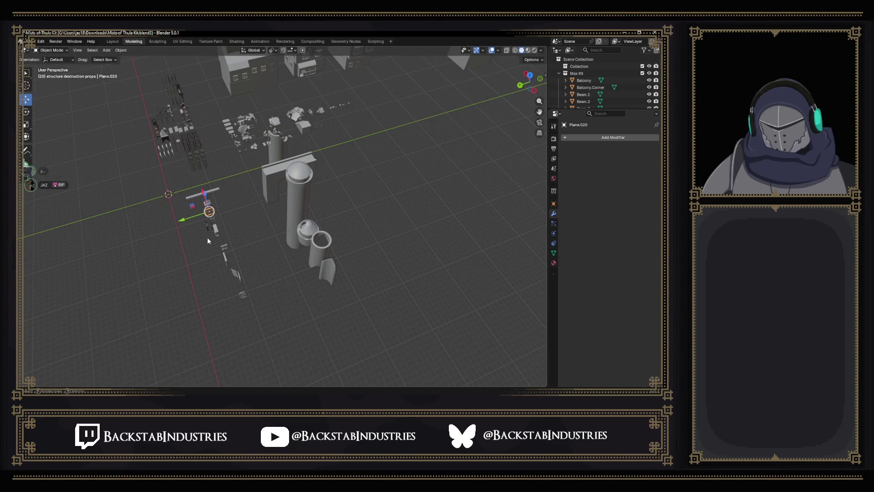
# Duplicate the door and slide it along the ground to the house's porch posts (39.761 m X, −15.724 m Y)
pyautogui.hotkey('shift', 'd')
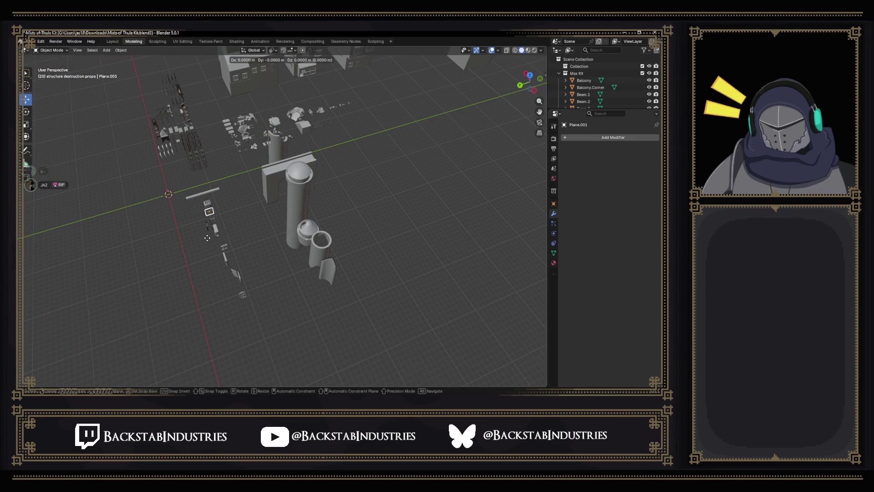
pyautogui.hotkey('shift', 'z')
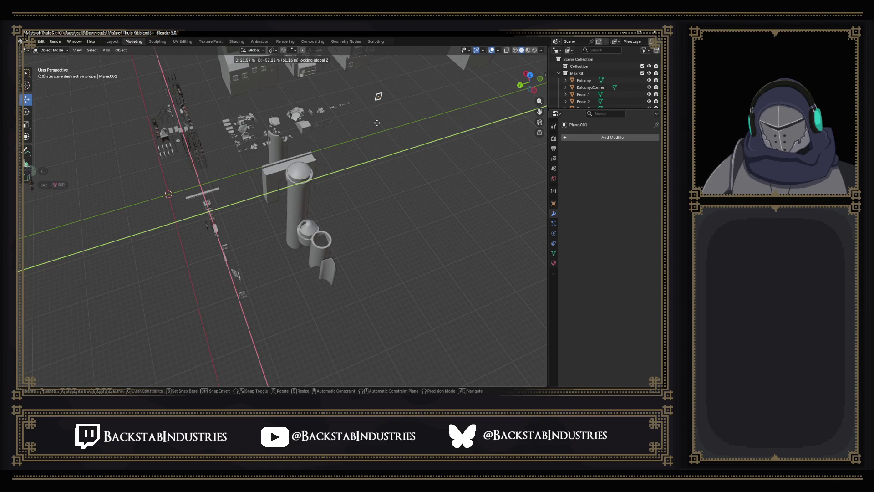
pyautogui.click(391, 88)
pyautogui.scroll(3, 339, 166)
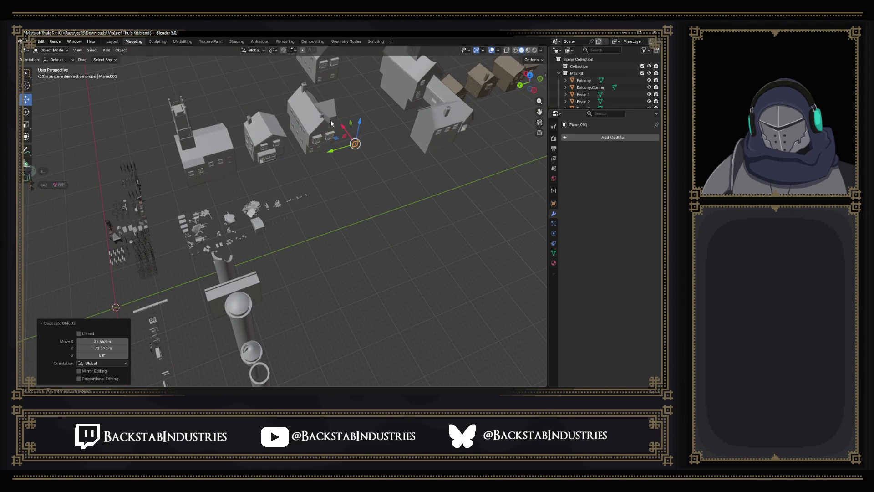
pyautogui.scroll(8, 343, 188)
pyautogui.scroll(8, 351, 241)
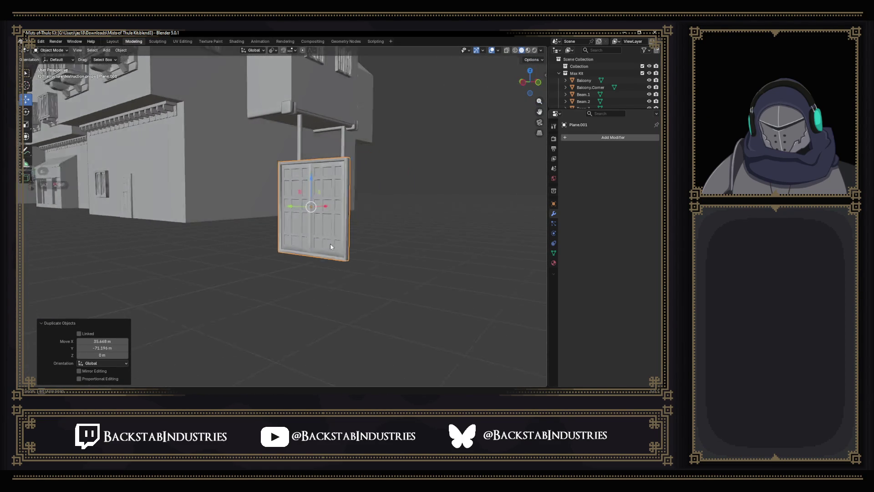
pyautogui.scroll(-15, 332, 247)
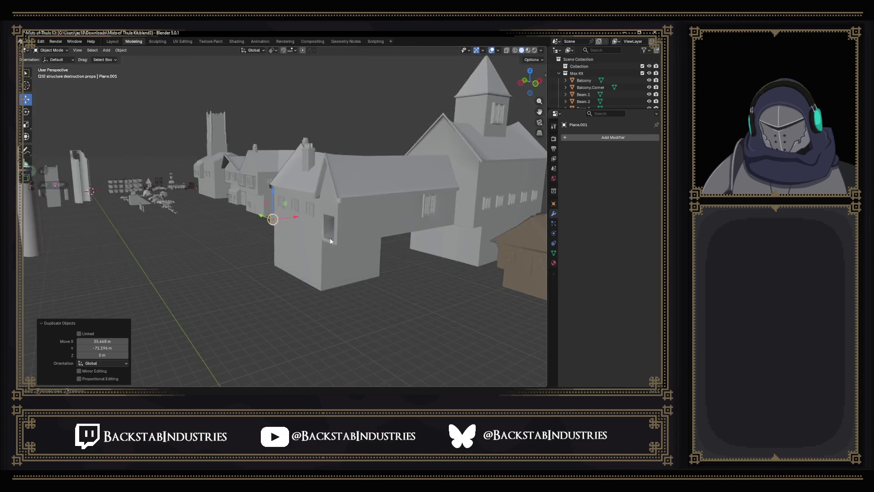
pyautogui.moveTo(328, 245); pyautogui.dragTo(344, 271)
pyautogui.moveTo(285, 236)
pyautogui.mouseDown()
pyautogui.moveTo(293, 253)
pyautogui.moveTo(298, 238)
pyautogui.moveTo(441, 137)
pyautogui.mouseUp()
pyautogui.scroll(10, 436, 144)
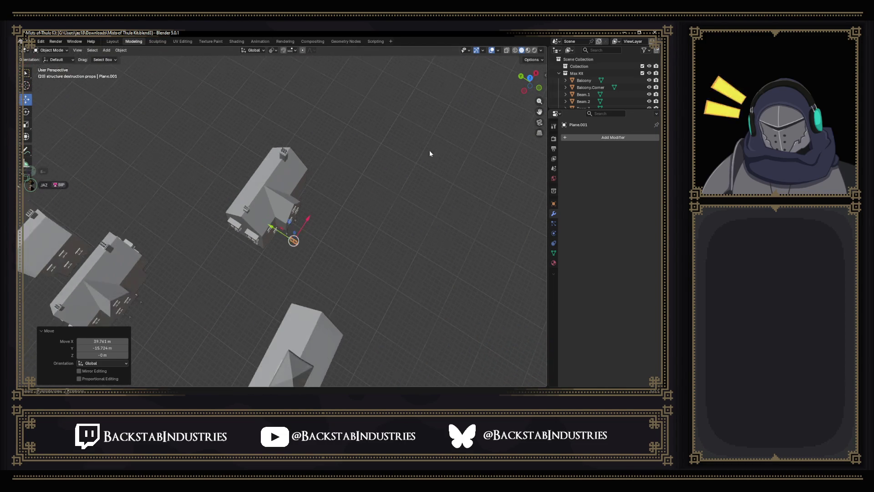
pyautogui.moveTo(344, 300)
pyautogui.mouseDown()
pyautogui.moveTo(266, 215)
pyautogui.moveTo(219, 207)
pyautogui.moveTo(222, 297)
pyautogui.moveTo(300, 290)
pyautogui.moveTo(408, 296)
pyautogui.moveTo(372, 302)
pyautogui.mouseUp()
pyautogui.scroll(6, 242, 277)
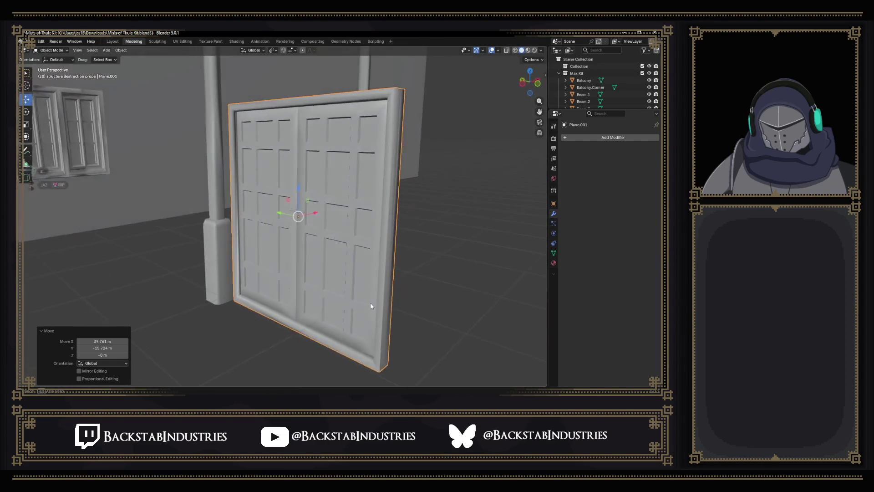
pyautogui.scroll(-3, 370, 302)
# Rotate the copied door -90° about the Z axis
pyautogui.press('r')
pyautogui.press('z')
pyautogui.click(411, 199)
pyautogui.click(119, 345)
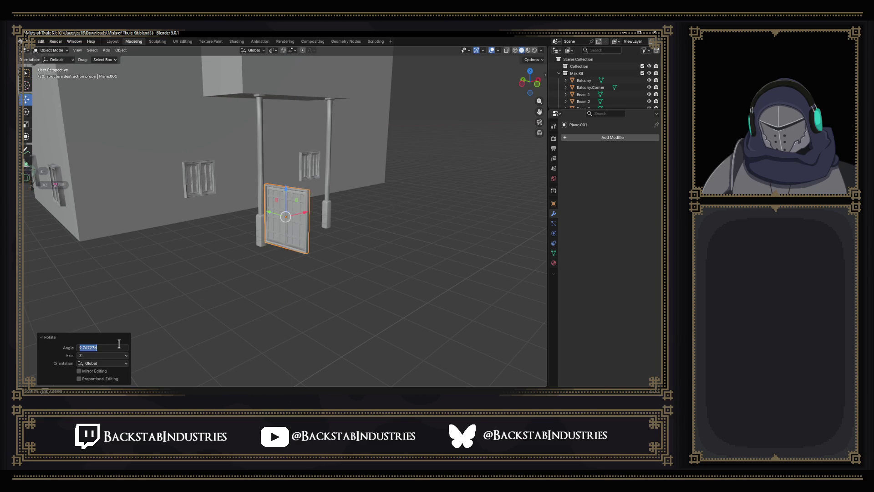
pyautogui.write('-90')
pyautogui.press('Return')
# Slide the door toward the wall and centre it along X between the pillars in front view
pyautogui.moveTo(275, 217); pyautogui.dragTo(231, 194)
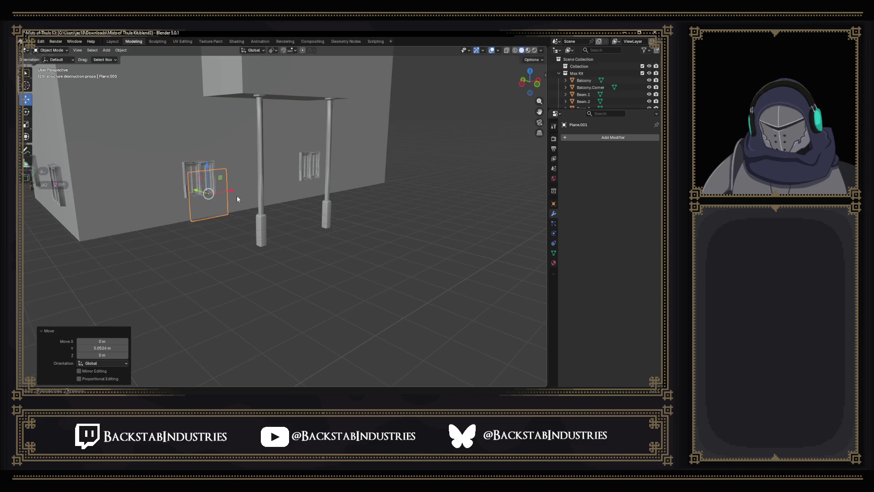
pyautogui.scroll(2, 231, 194)
pyautogui.scroll(3, 262, 164)
pyautogui.scroll(-2, 249, 203)
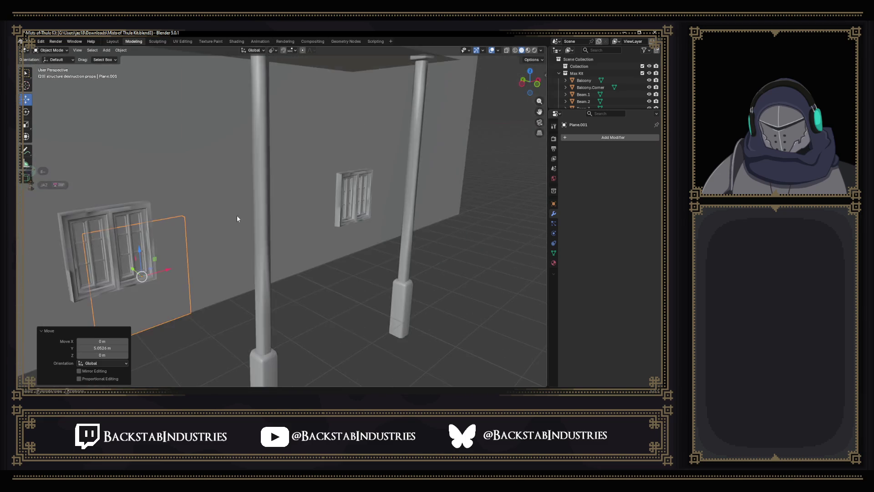
pyautogui.press('KP_1')
pyautogui.press('g')
pyautogui.press('x')
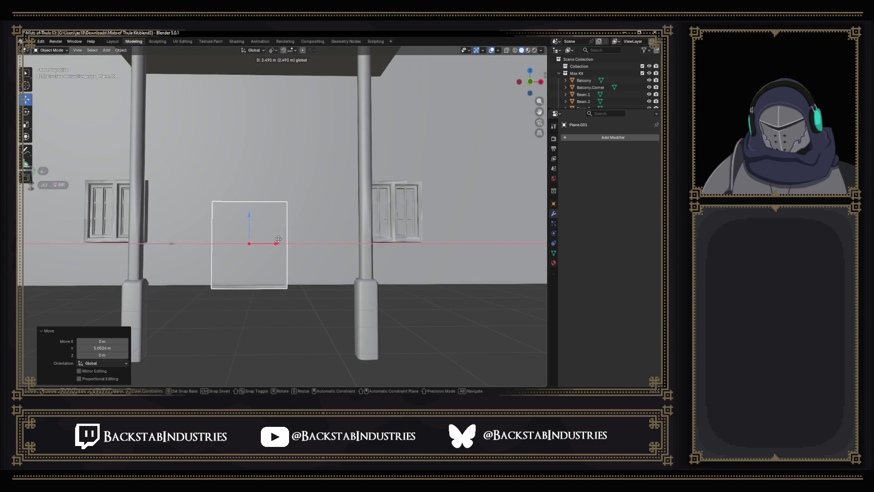
pyautogui.click(289, 237)
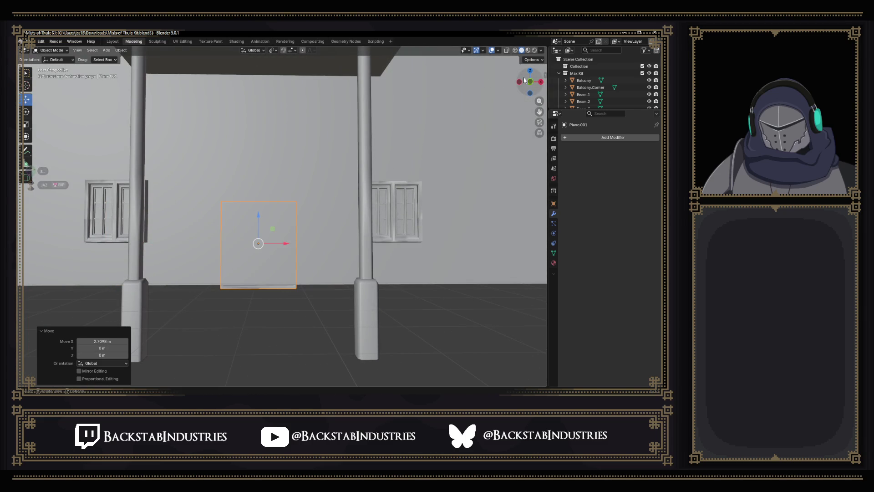
pyautogui.click(523, 78)
pyautogui.press('KP_1')
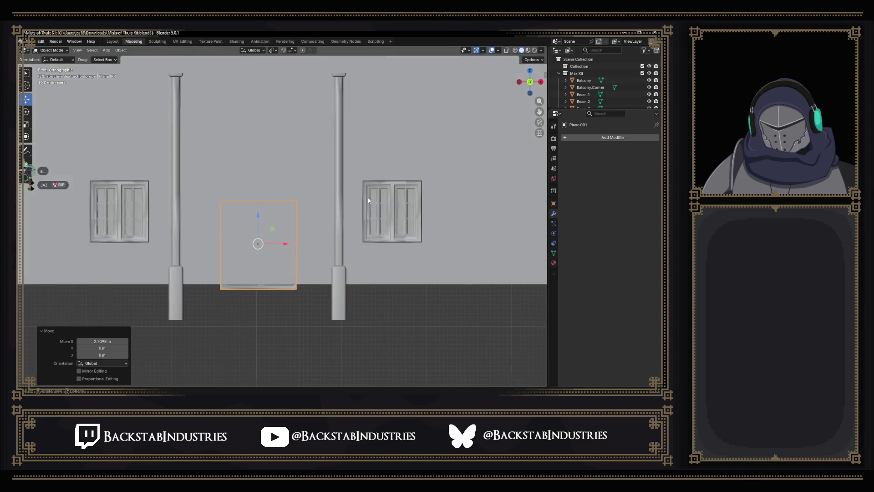
pyautogui.press('g')
pyautogui.press('x')
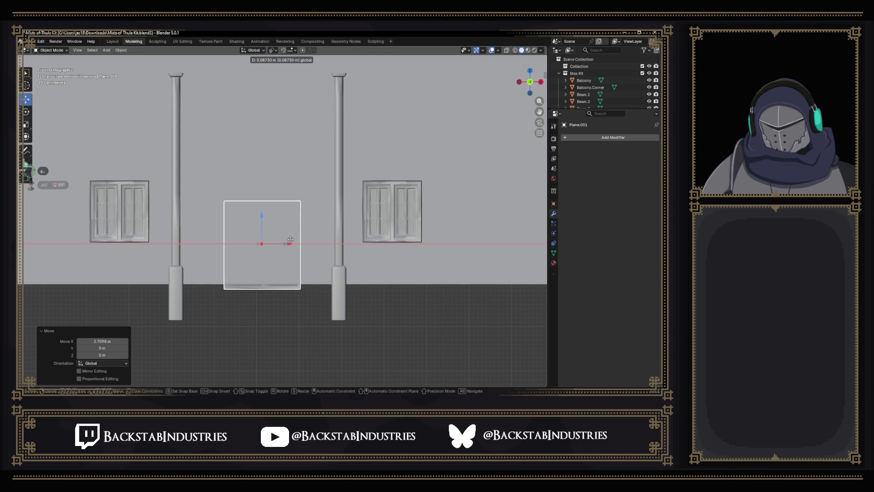
pyautogui.click(289, 239)
# Set the door flush against the wall, raise it 0.1305 m, and save the kit file
pyautogui.moveTo(296, 269)
pyautogui.mouseDown()
pyautogui.moveTo(264, 263)
pyautogui.moveTo(296, 270)
pyautogui.mouseUp()
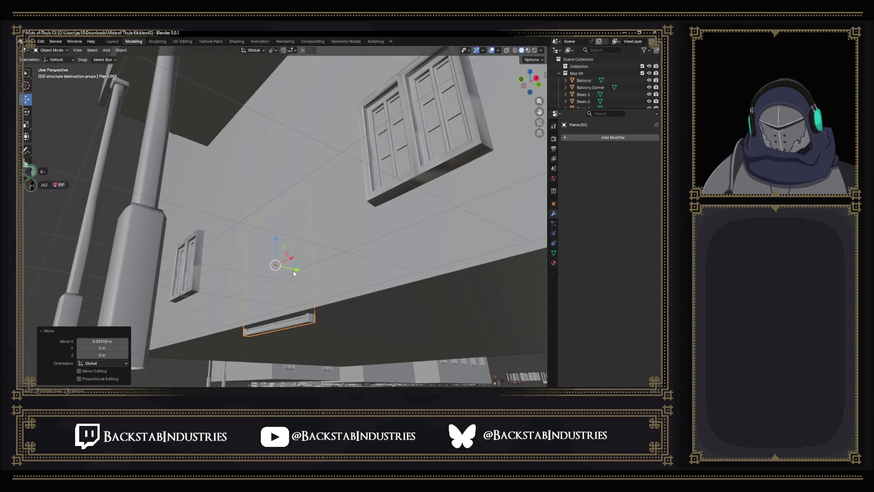
pyautogui.press('g')
pyautogui.press('y')
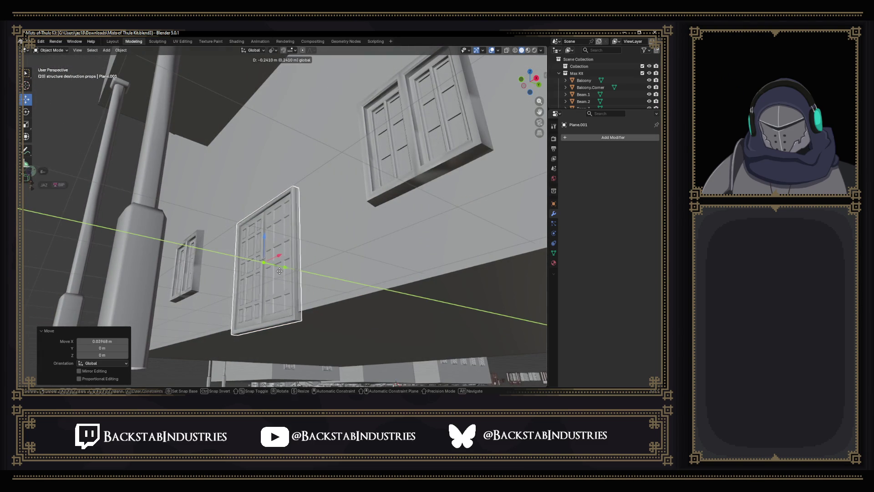
pyautogui.click(277, 272)
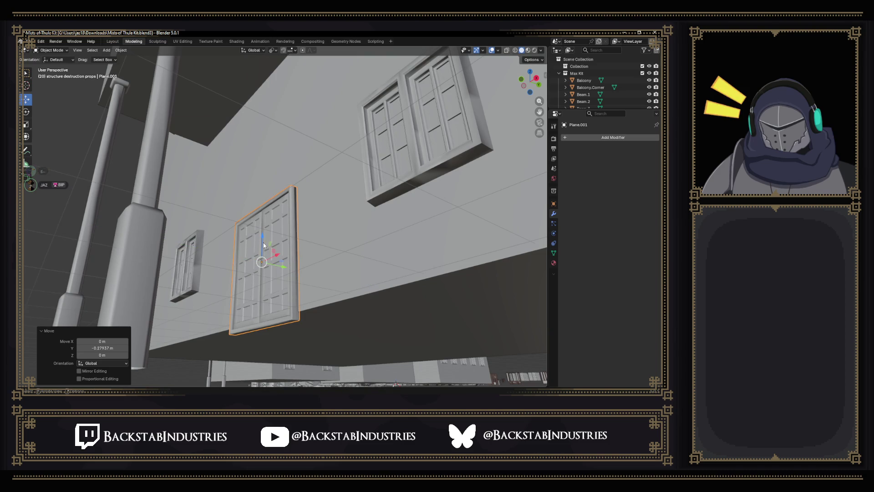
pyautogui.press('g')
pyautogui.press('z')
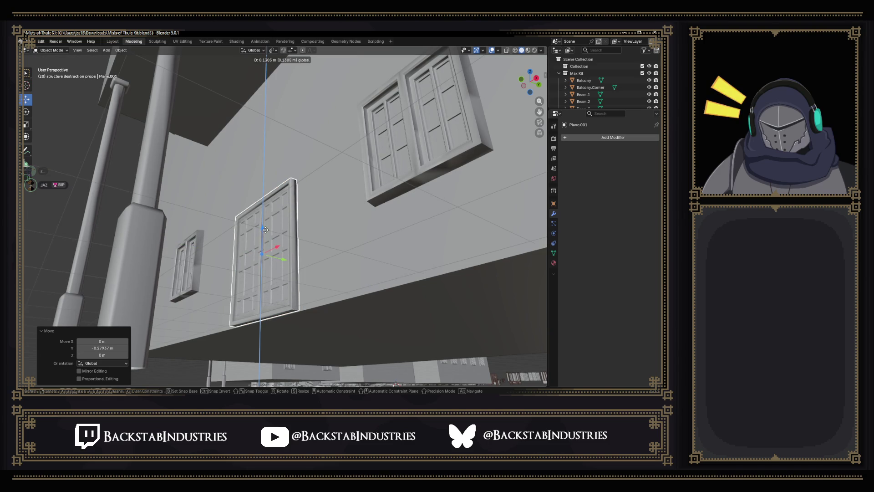
pyautogui.click(265, 231)
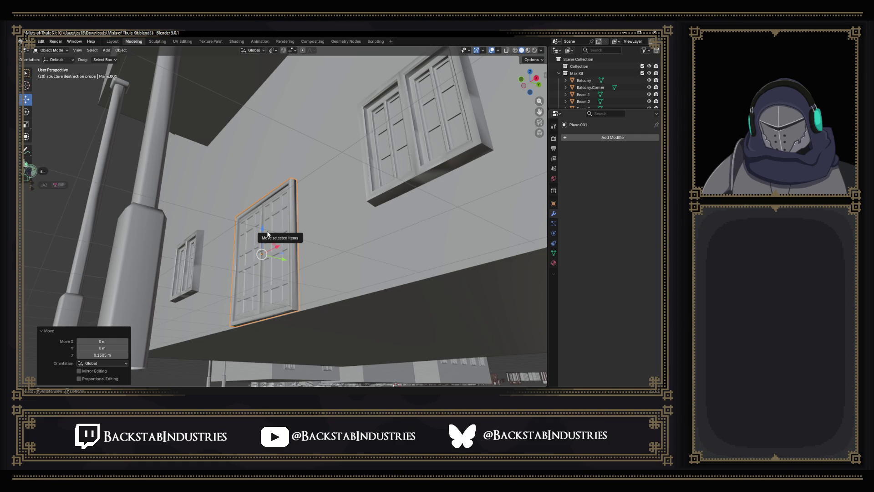
pyautogui.moveTo(267, 234)
pyautogui.mouseDown()
pyautogui.moveTo(311, 228)
pyautogui.moveTo(367, 248)
pyautogui.moveTo(350, 257)
pyautogui.mouseUp()
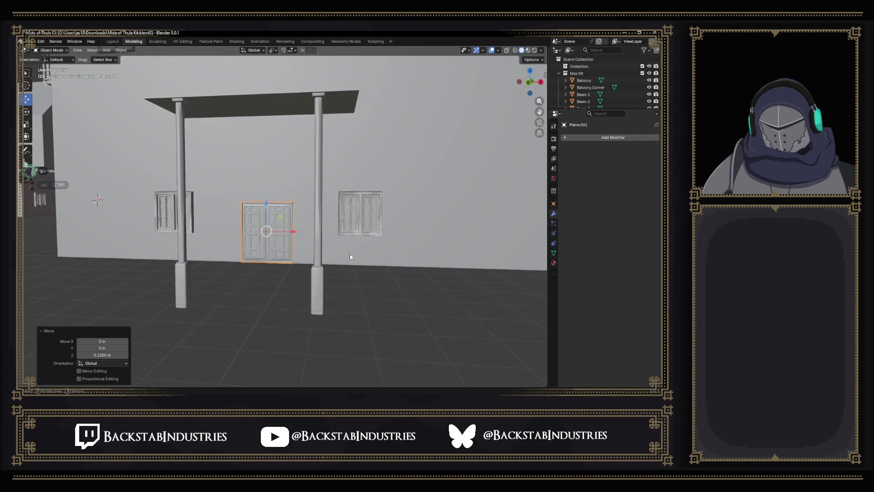
pyautogui.hotkey('ctrl', 's')
pyautogui.scroll(-10, 337, 249)
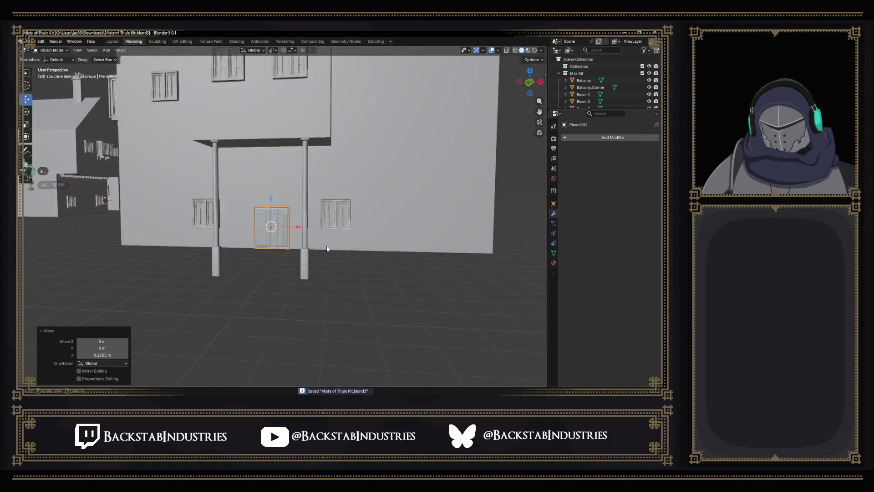
# Scale the door to 1.128 on X and Z and raise it 0.165 m up the wall
pyautogui.moveTo(183, 209)
pyautogui.mouseDown()
pyautogui.moveTo(196, 209)
pyautogui.moveTo(143, 214)
pyautogui.mouseUp()
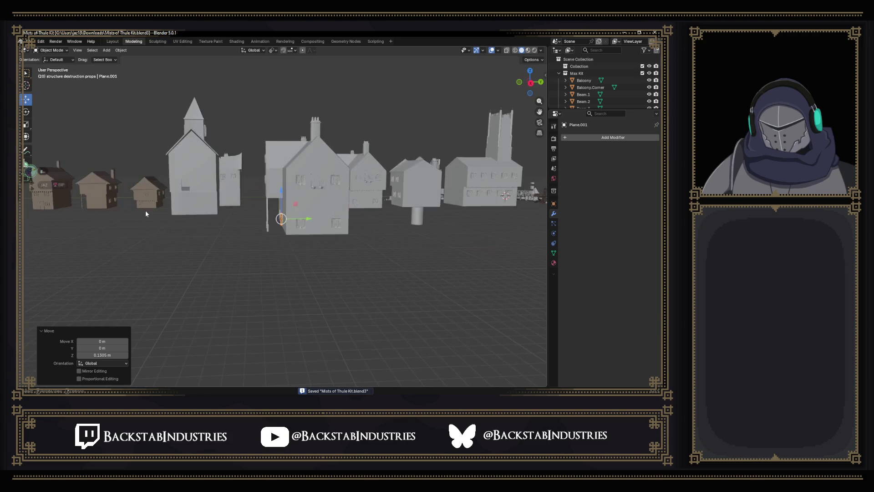
pyautogui.moveTo(427, 217)
pyautogui.mouseDown()
pyautogui.moveTo(401, 211)
pyautogui.moveTo(408, 231)
pyautogui.moveTo(256, 225)
pyautogui.moveTo(388, 219)
pyautogui.moveTo(244, 226)
pyautogui.moveTo(345, 225)
pyautogui.moveTo(271, 223)
pyautogui.moveTo(324, 237)
pyautogui.mouseUp()
pyautogui.scroll(5, 301, 224)
pyautogui.scroll(-5, 244, 223)
pyautogui.moveTo(419, 239)
pyautogui.mouseDown()
pyautogui.moveTo(312, 234)
pyautogui.moveTo(402, 234)
pyautogui.moveTo(390, 230)
pyautogui.moveTo(421, 242)
pyautogui.moveTo(383, 236)
pyautogui.moveTo(497, 272)
pyautogui.moveTo(308, 242)
pyautogui.moveTo(326, 240)
pyautogui.moveTo(292, 226)
pyautogui.mouseUp()
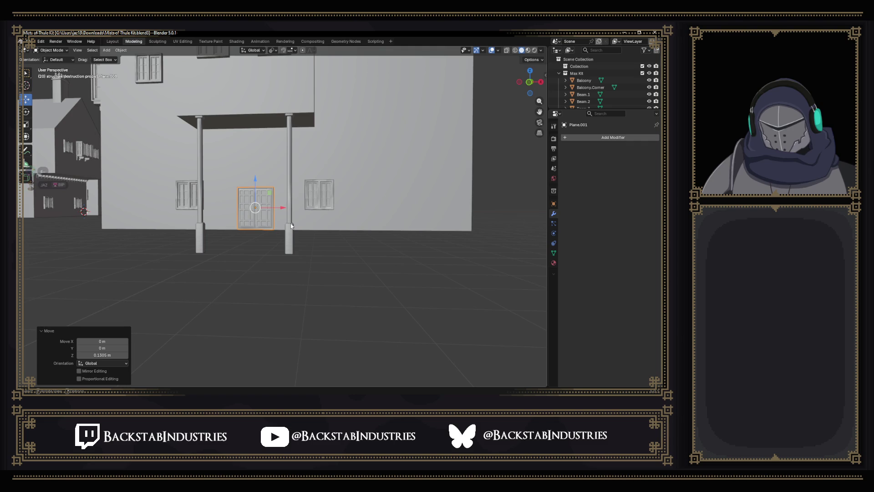
pyautogui.press('s')
pyautogui.hotkey('shift', 'y')
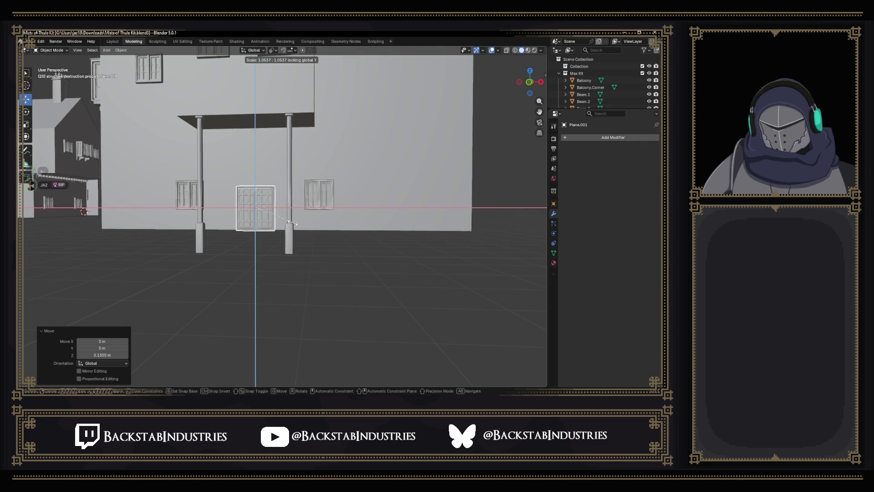
pyautogui.click(301, 226)
pyautogui.moveTo(256, 182); pyautogui.dragTo(260, 175)
# Select the large wall plane behind the door and save the Mists of Thule Kit file
pyautogui.scroll(5, 276, 224)
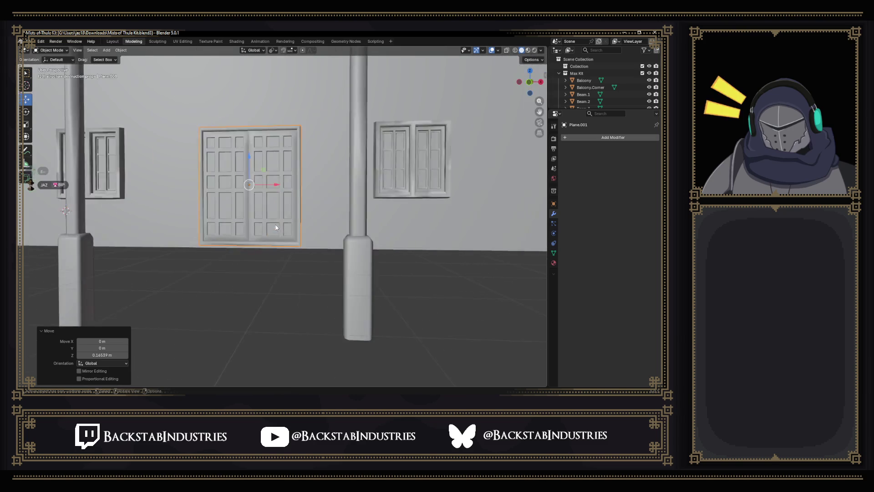
pyautogui.scroll(2, 277, 225)
pyautogui.moveTo(279, 225); pyautogui.dragTo(215, 142)
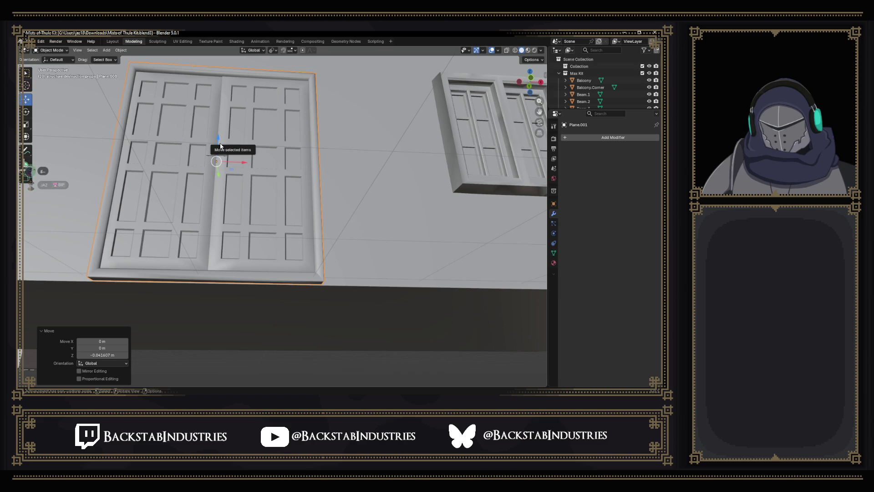
pyautogui.scroll(-8, 220, 146)
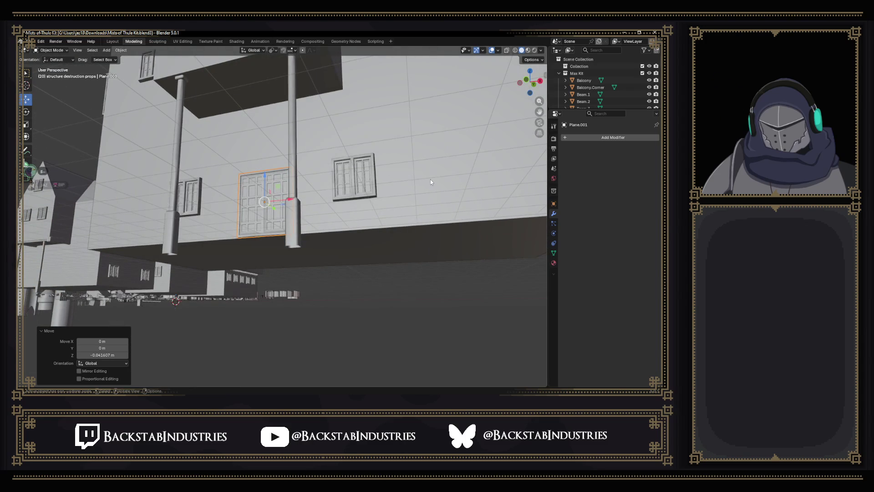
pyautogui.keyDown('shift'); pyautogui.click(430, 181); pyautogui.keyUp('shift')
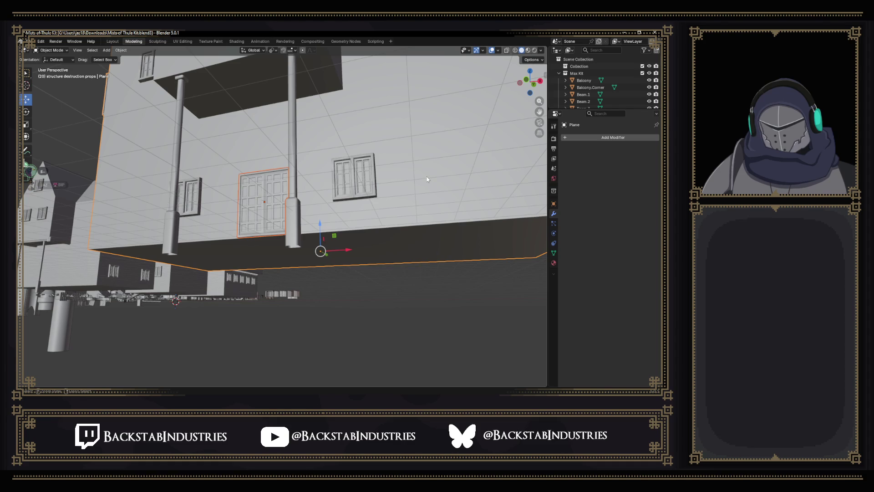
pyautogui.hotkey('ctrl', 's')
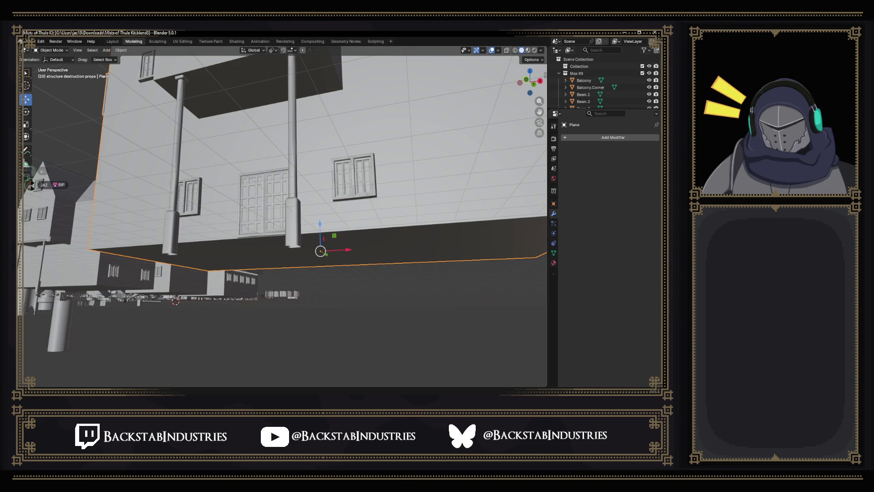
pyautogui.scroll(-3, 304, 181)
pyautogui.moveTo(319, 177)
pyautogui.mouseDown()
pyautogui.moveTo(261, 196)
pyautogui.moveTo(304, 176)
pyautogui.mouseUp()
# In Edit Mode, select the wall's face strip and extrude its bottom edge down 1.6155 m
pyautogui.press('Tab')
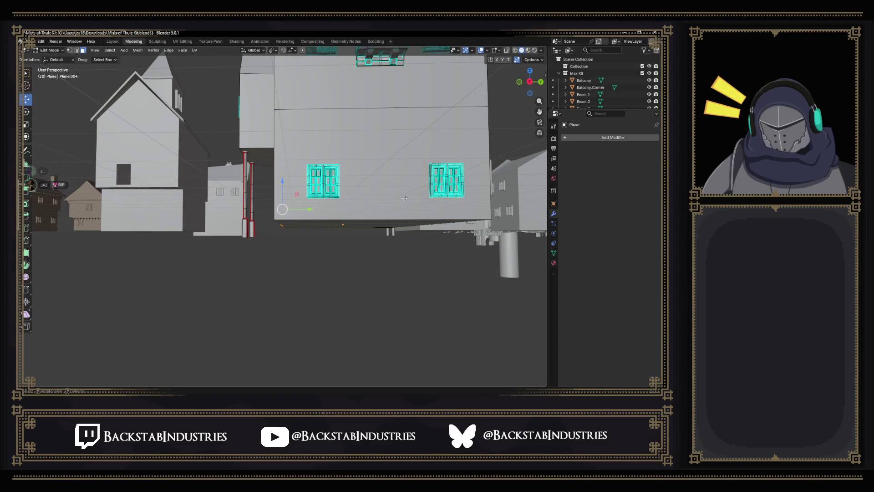
pyautogui.scroll(3, 405, 198)
pyautogui.moveTo(405, 198); pyautogui.dragTo(351, 126)
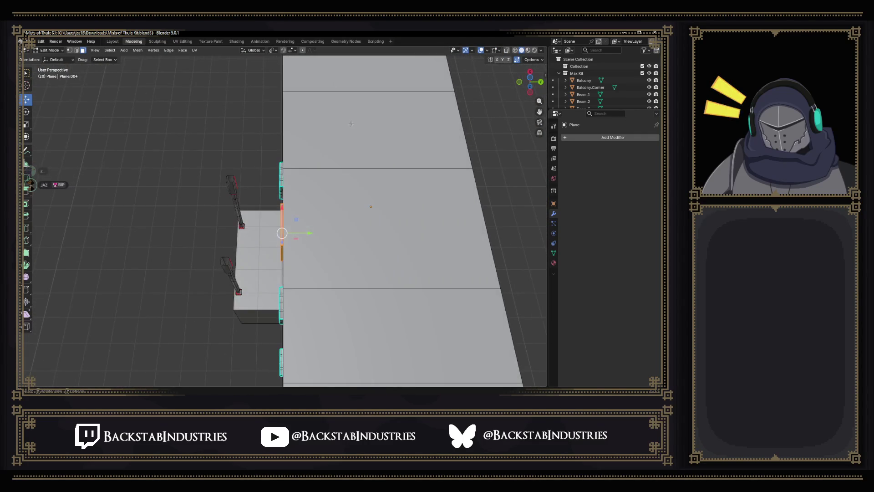
pyautogui.click(360, 74)
pyautogui.scroll(-3, 358, 311)
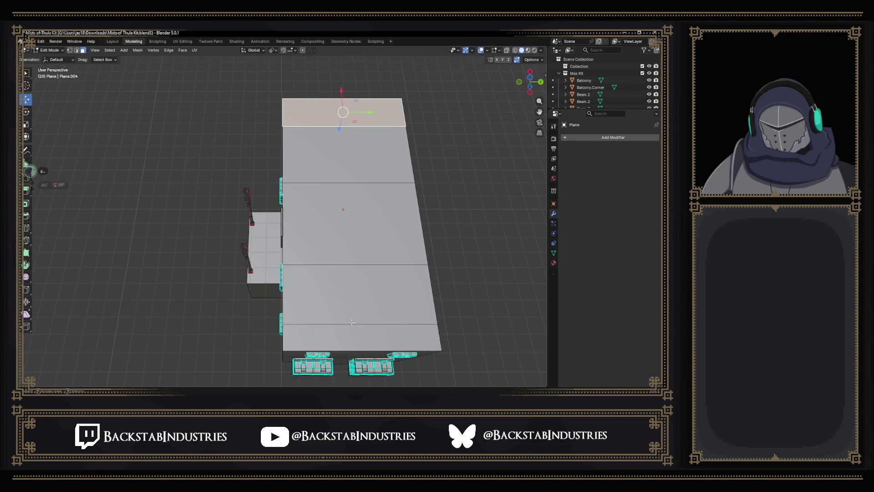
pyautogui.keyDown('ctrl'); pyautogui.click(360, 337); pyautogui.keyUp('ctrl')
pyautogui.moveTo(359, 337); pyautogui.dragTo(341, 315)
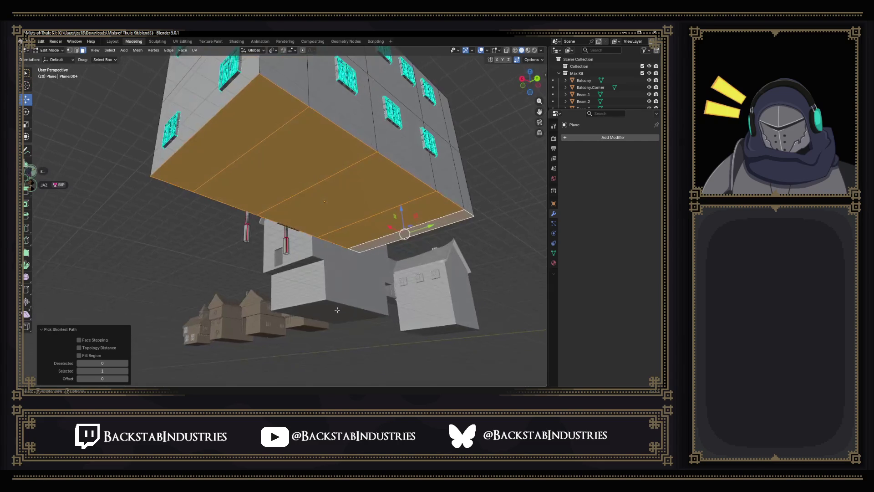
pyautogui.moveTo(271, 143); pyautogui.dragTo(337, 215)
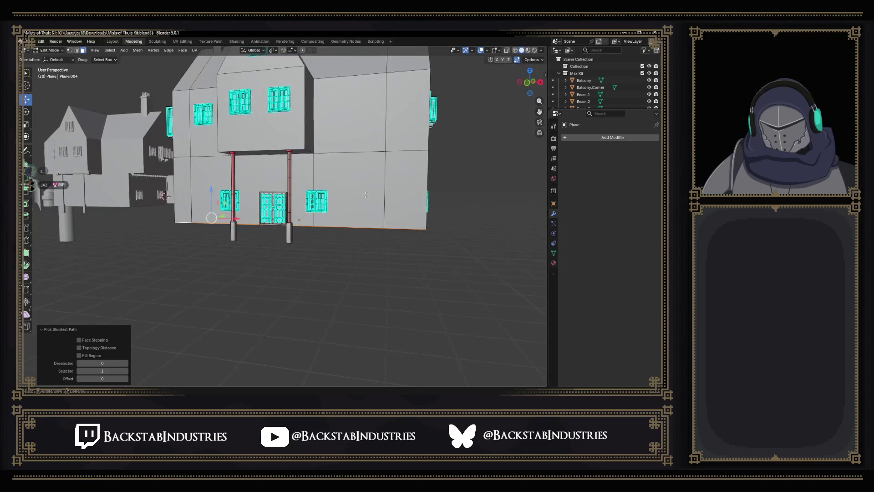
pyautogui.scroll(1, 337, 216)
pyautogui.scroll(2, 337, 216)
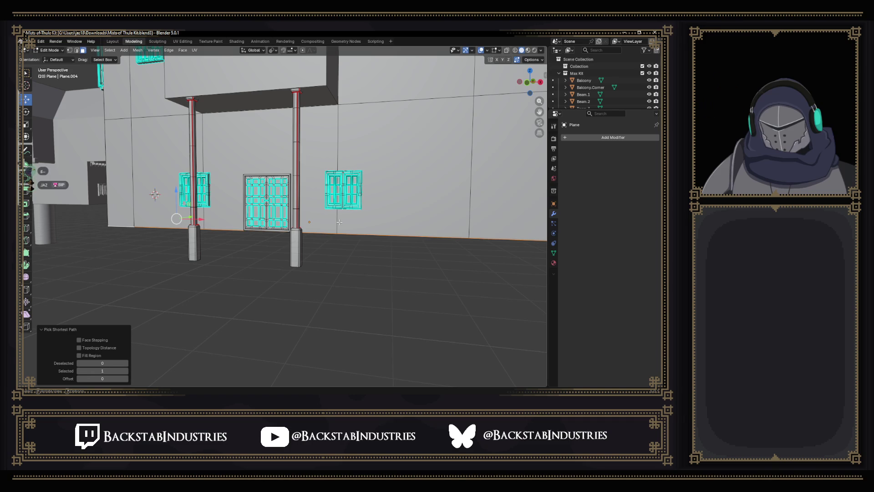
pyautogui.press('e')
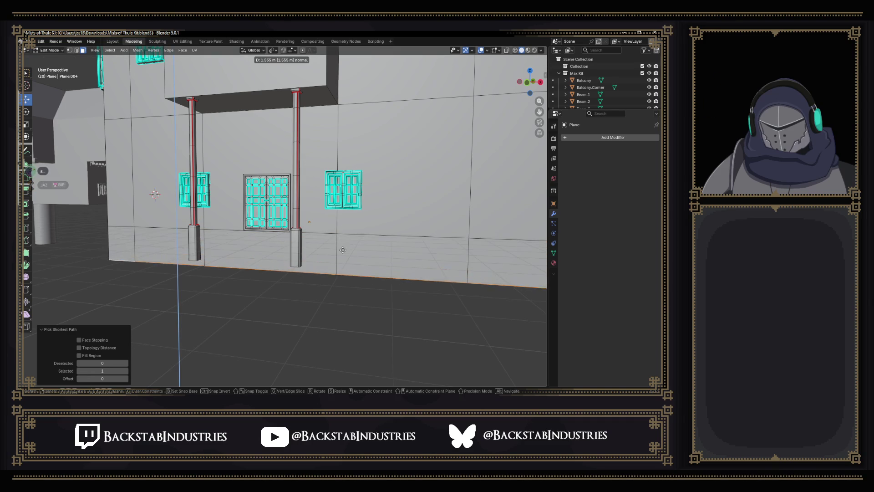
pyautogui.click(343, 250)
# In front orthographic view, lower the new bottom edge a further 0.5485 m along Z
pyautogui.scroll(-5, 343, 250)
pyautogui.moveTo(531, 82); pyautogui.dragTo(509, 75)
pyautogui.click(530, 82)
pyautogui.scroll(4, 470, 146)
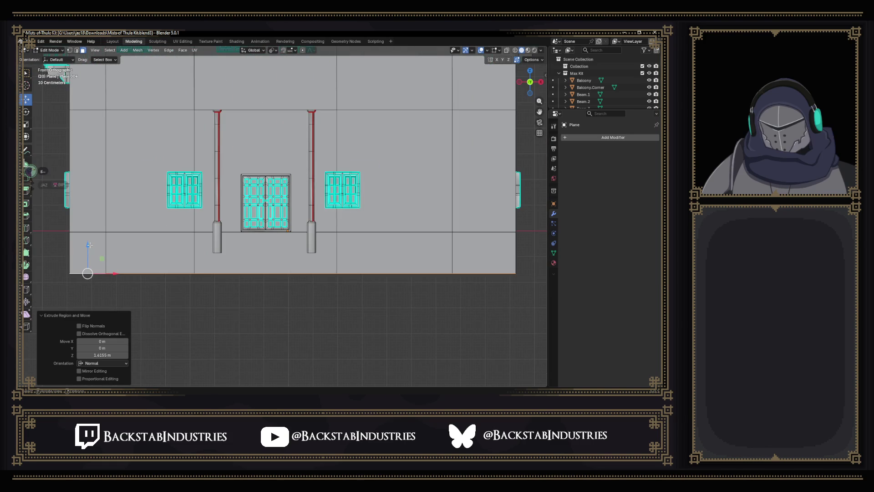
pyautogui.press('g')
pyautogui.press('z')
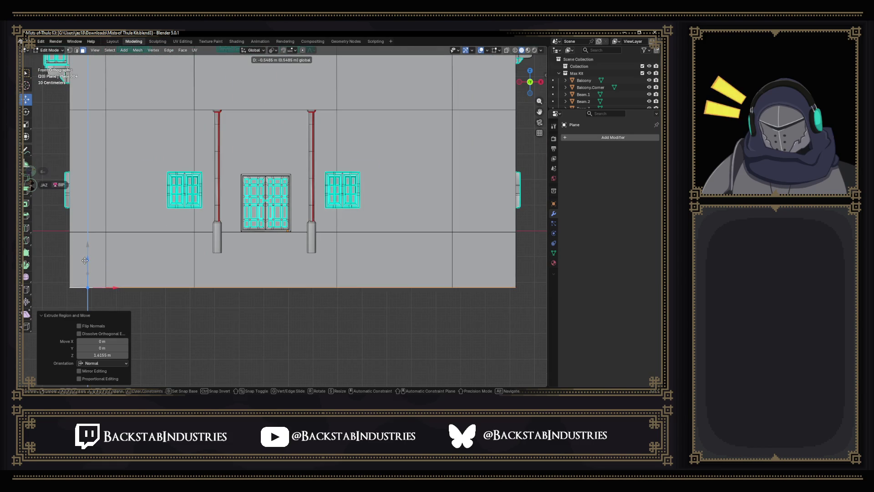
pyautogui.click(84, 260)
pyautogui.scroll(-4, 182, 182)
pyautogui.moveTo(296, 214)
pyautogui.mouseDown()
pyautogui.moveTo(361, 221)
pyautogui.moveTo(372, 235)
pyautogui.mouseUp()
pyautogui.scroll(-5, 360, 221)
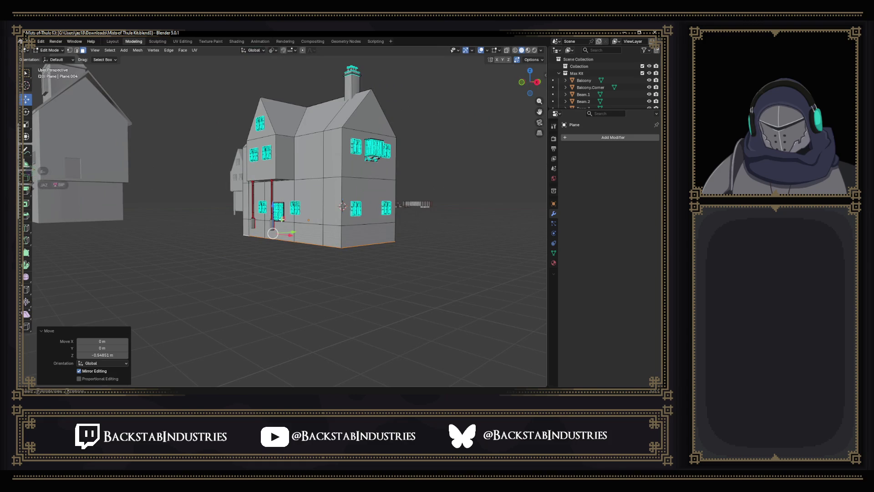
pyautogui.hotkey('alt', 'Tab')
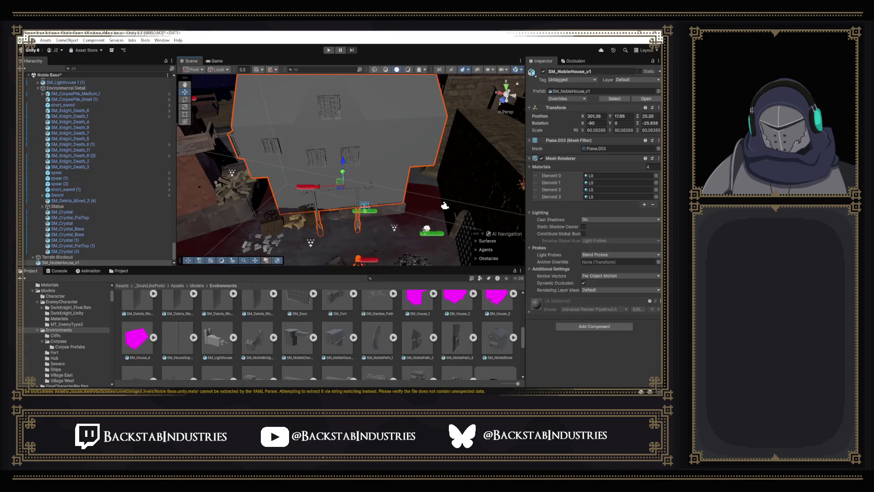
# Orbit Unity's Scene view low around the noble house's wall base, then return to Blender
pyautogui.moveTo(356, 174)
pyautogui.mouseDown()
pyautogui.moveTo(296, 114)
pyautogui.moveTo(470, 101)
pyautogui.moveTo(396, 118)
pyautogui.moveTo(372, 78)
pyautogui.moveTo(410, 90)
pyautogui.moveTo(316, 133)
pyautogui.moveTo(250, 132)
pyautogui.mouseUp()
pyautogui.moveTo(225, 126); pyautogui.dragTo(222, 126)
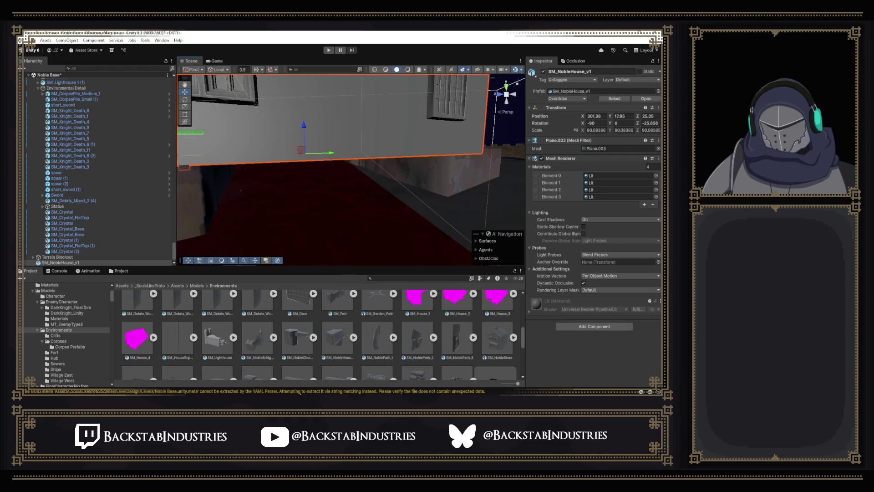
pyautogui.hotkey('alt', 'Tab')
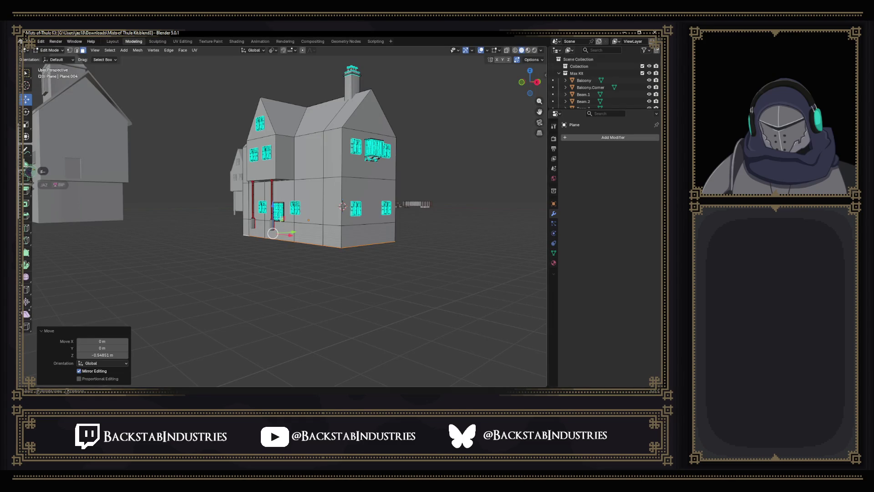
# Move the wall's bottom edge to a -0.14824 m Z offset and save the kit file
pyautogui.press('g')
pyautogui.press('z')
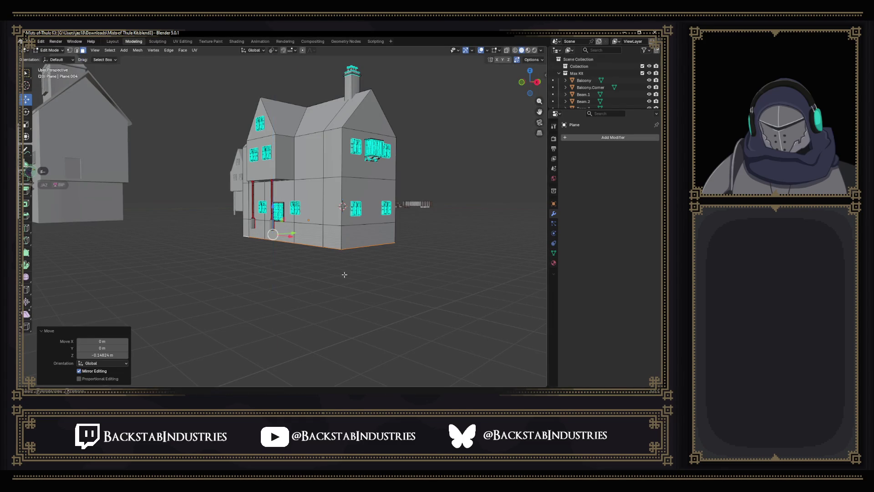
pyautogui.press('Return')
pyautogui.scroll(5, 361, 279)
pyautogui.scroll(-2, 361, 279)
pyautogui.hotkey('ctrl', 's')
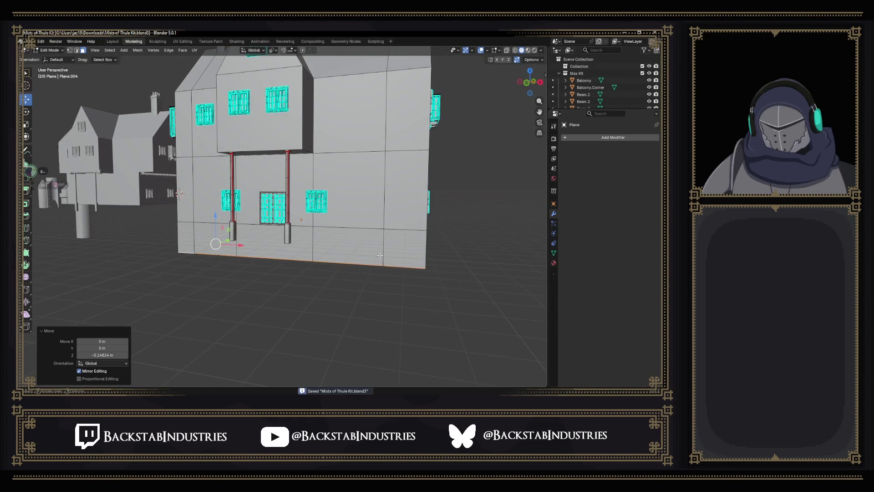
pyautogui.scroll(-3, 371, 208)
pyautogui.scroll(2, 369, 214)
# Check the house from higher and lower angles, then return to object mode
pyautogui.moveTo(370, 214); pyautogui.dragTo(269, 239)
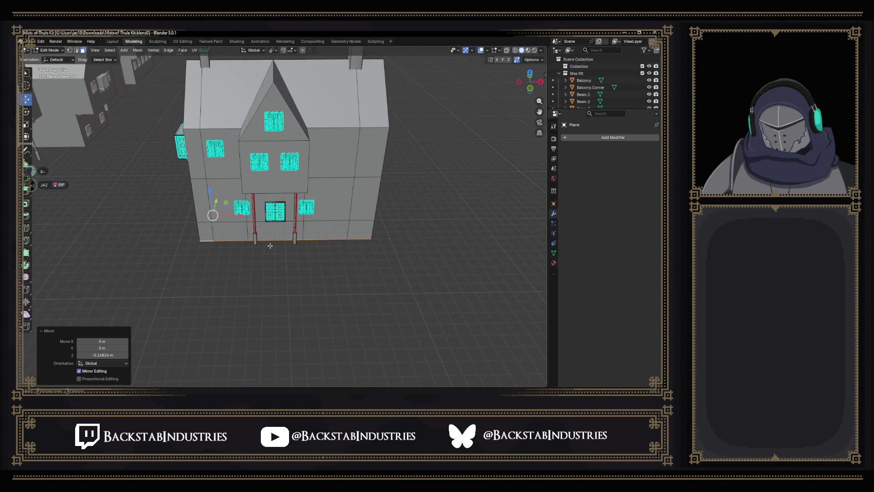
pyautogui.scroll(3, 326, 231)
pyautogui.moveTo(326, 231); pyautogui.dragTo(390, 213)
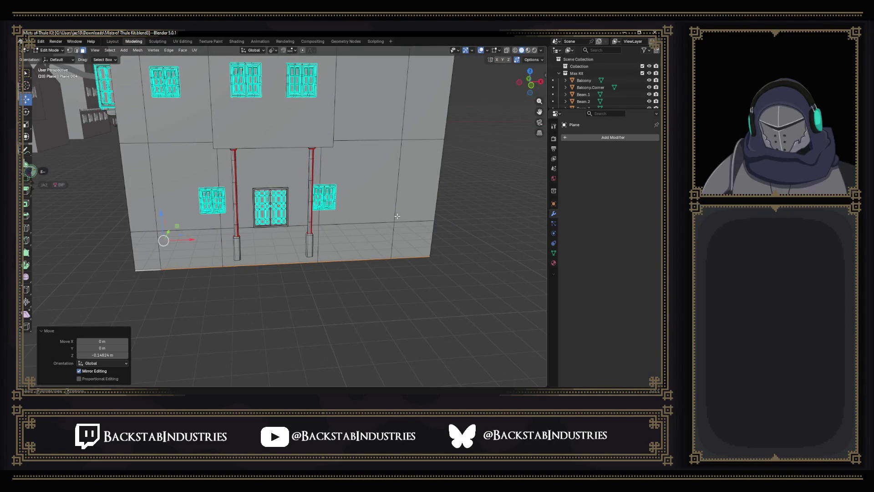
pyautogui.press('Tab')
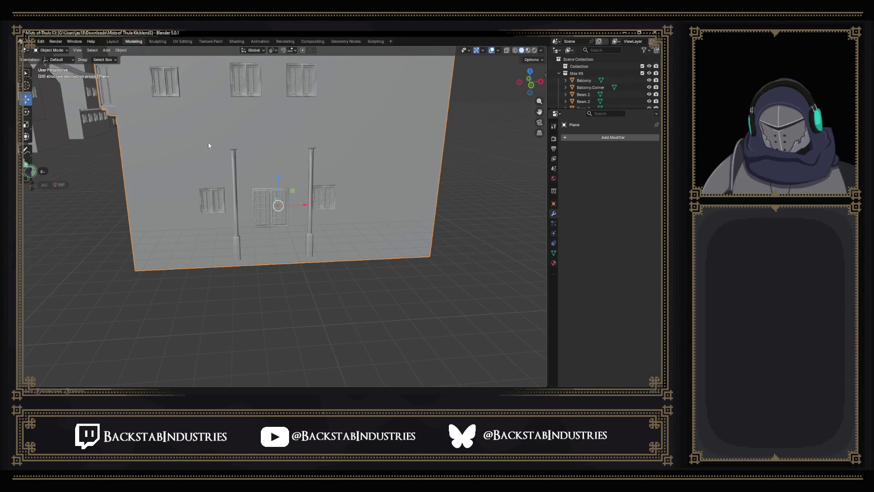
# Show the SM_NobleHouse_v1 asset's import settings and restore the Unity window from full screen
pyautogui.click(28, 42)
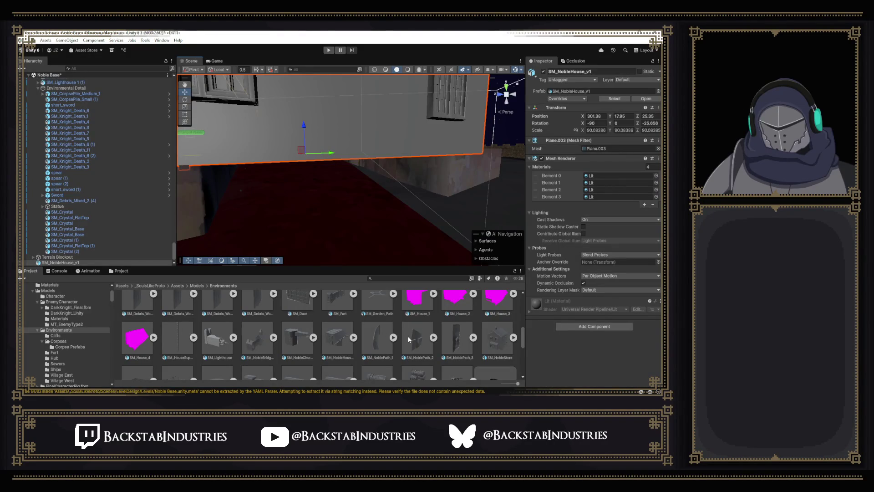
pyautogui.scroll(-1, 409, 335)
pyautogui.click(338, 328)
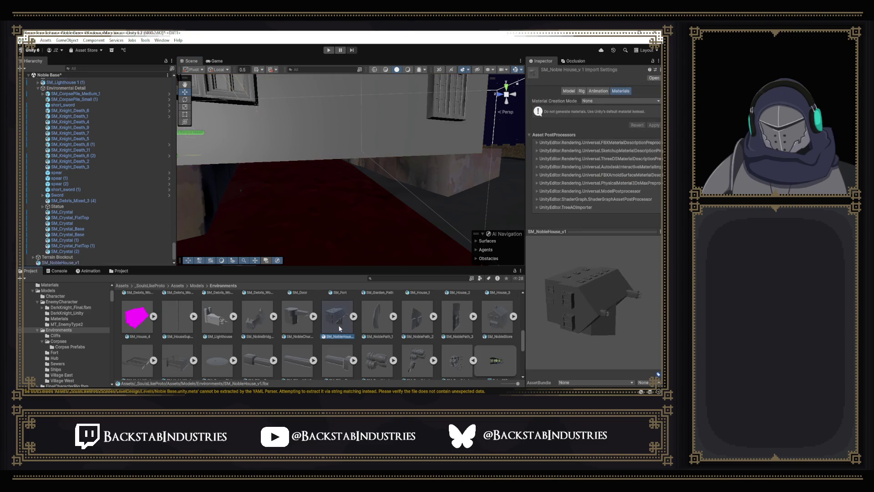
pyautogui.moveTo(271, 396)
pyautogui.doubleClick(551, 33)
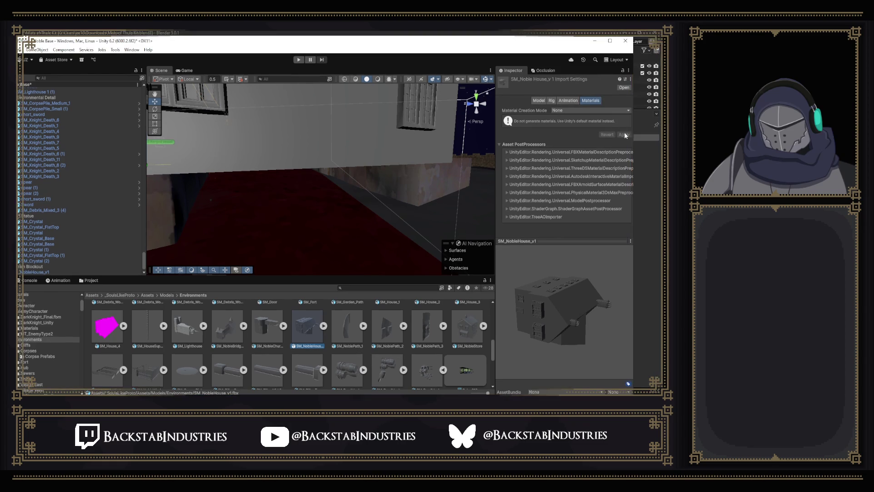
# Narrow Unity to sit beside Blender and watch the call participant's live screen-share
pyautogui.moveTo(632, 137); pyautogui.dragTo(399, 136)
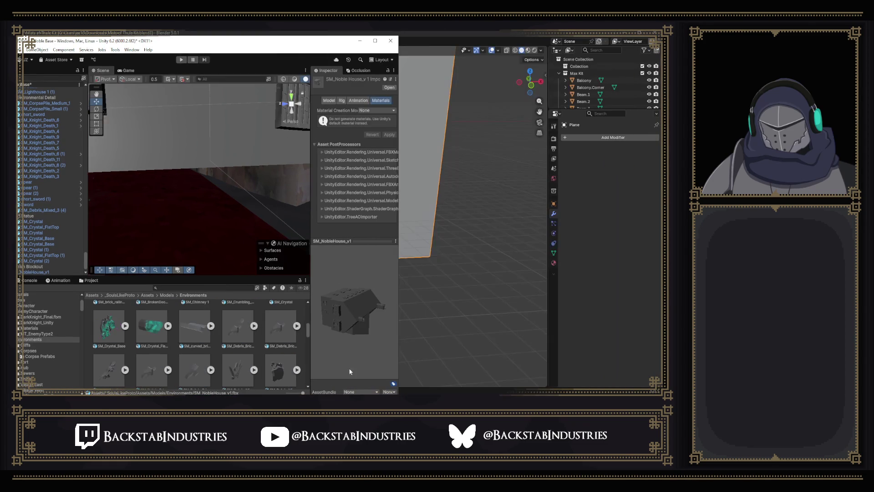
pyautogui.click(261, 384)
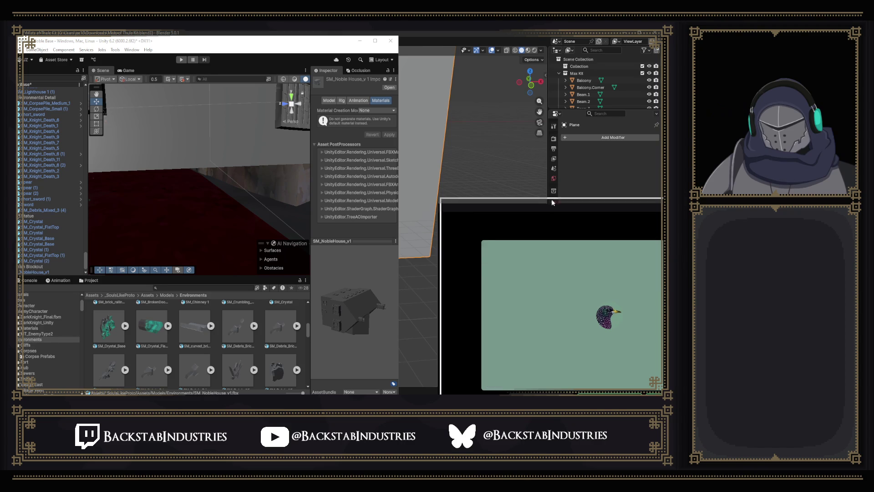
pyautogui.click(543, 392)
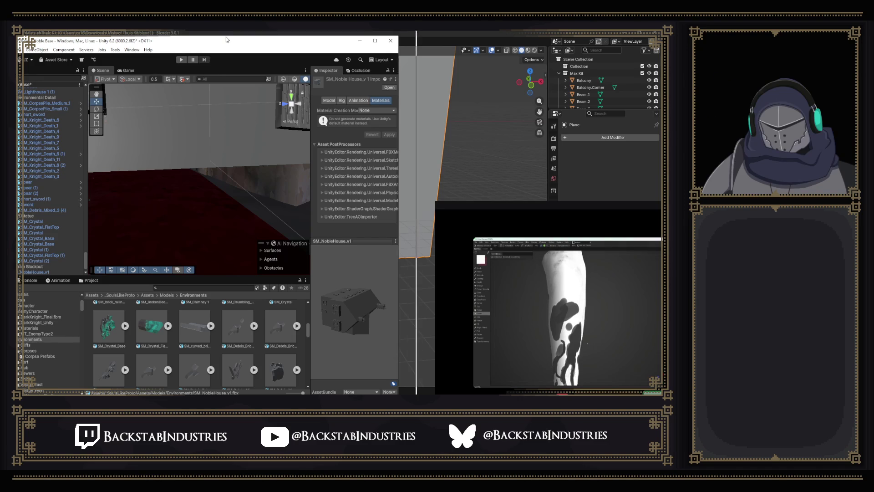
pyautogui.moveTo(227, 39)
pyautogui.mouseDown()
pyautogui.moveTo(250, 52)
pyautogui.moveTo(340, 39)
pyautogui.mouseUp()
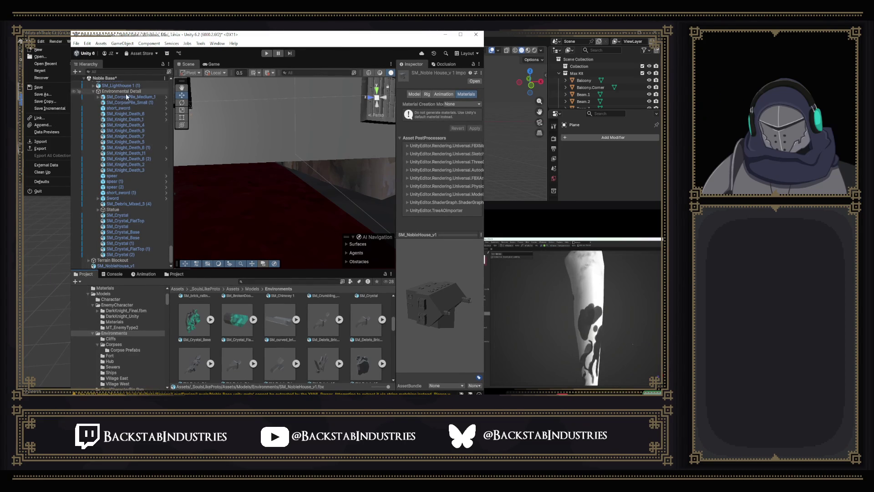
# Widen the Unity window leftward, scroll the Noble Base hierarchy, then bring Blender forward
pyautogui.moveTo(68, 141); pyautogui.dragTo(18, 142)
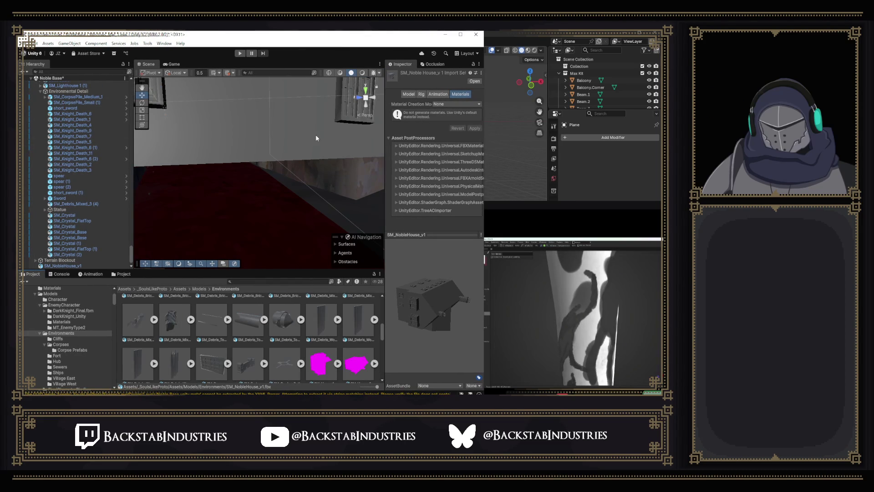
pyautogui.moveTo(321, 395)
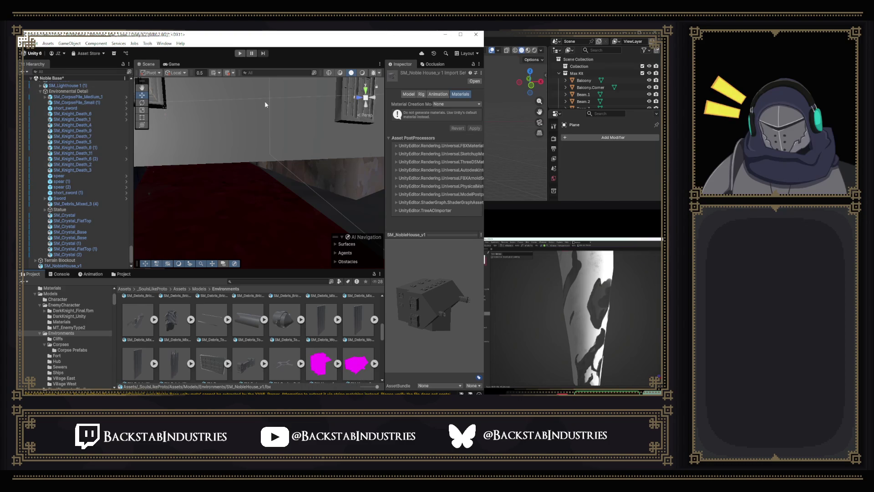
pyautogui.scroll(5, 122, 225)
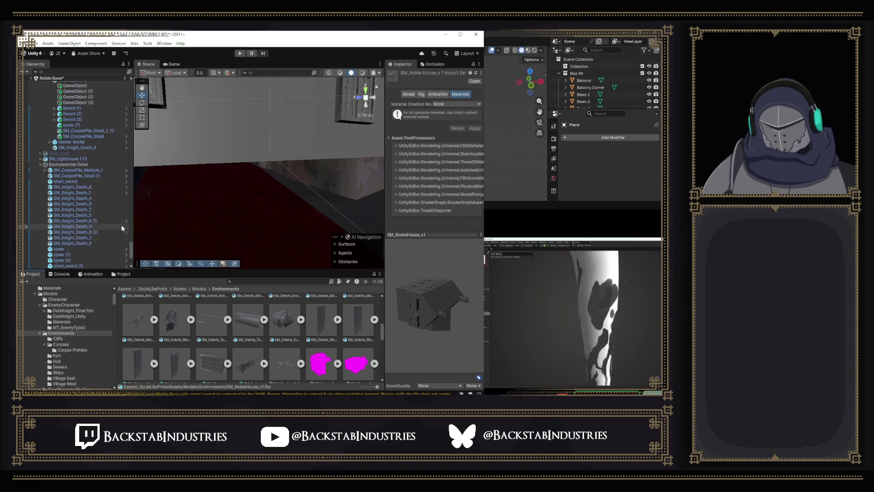
pyautogui.scroll(6, 121, 225)
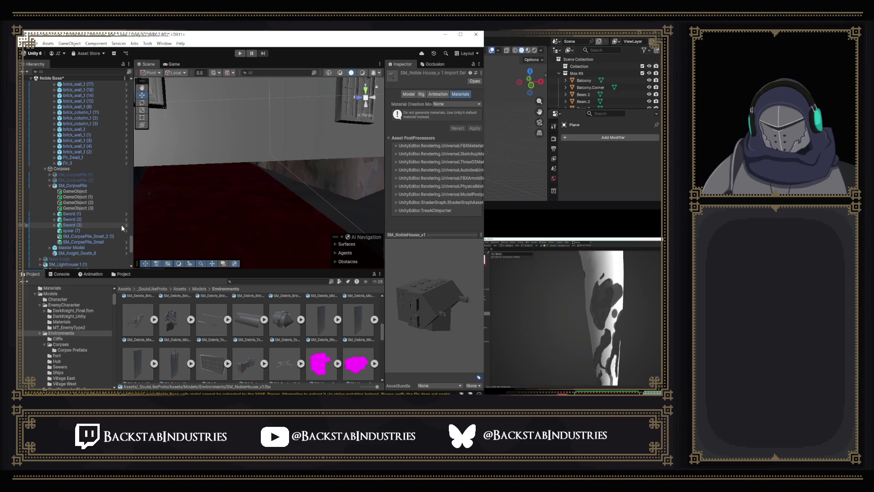
pyautogui.click(520, 33)
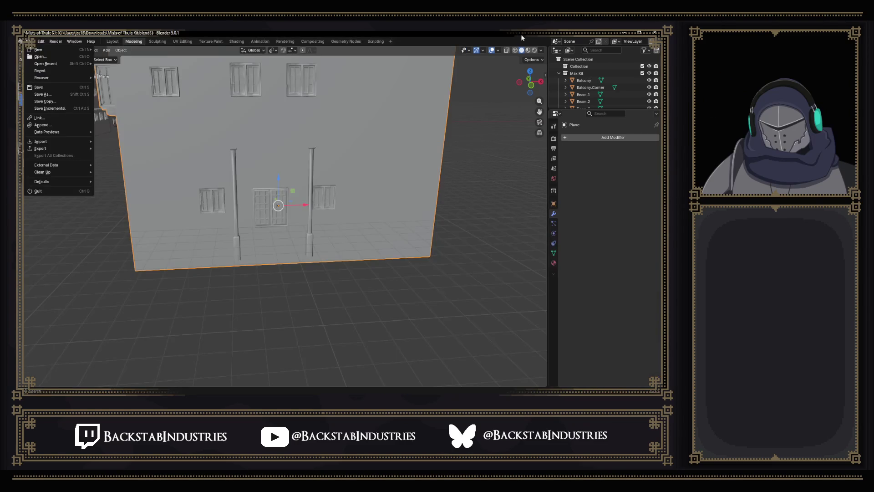
# Start an FBX export of the house using the existing SM_NobleHouse_v1.fbx name
pyautogui.press('Escape')
pyautogui.moveTo(450, 128); pyautogui.dragTo(417, 120)
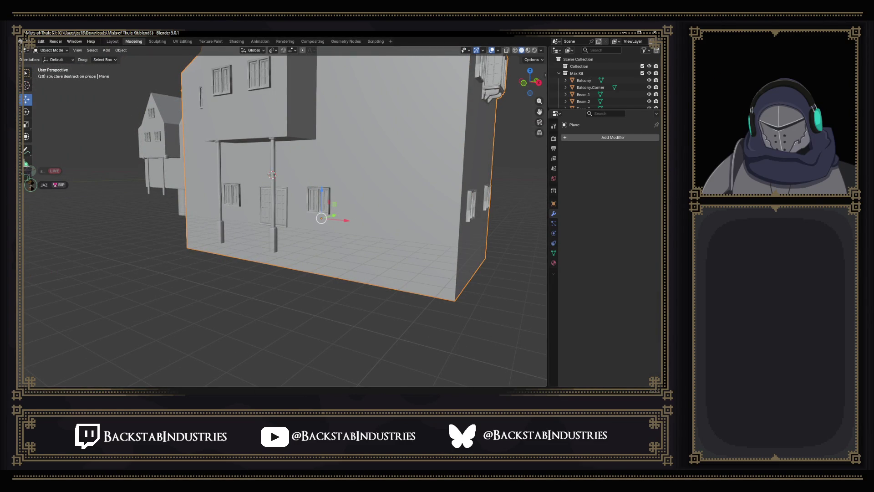
pyautogui.click(29, 41)
pyautogui.moveTo(50, 150)
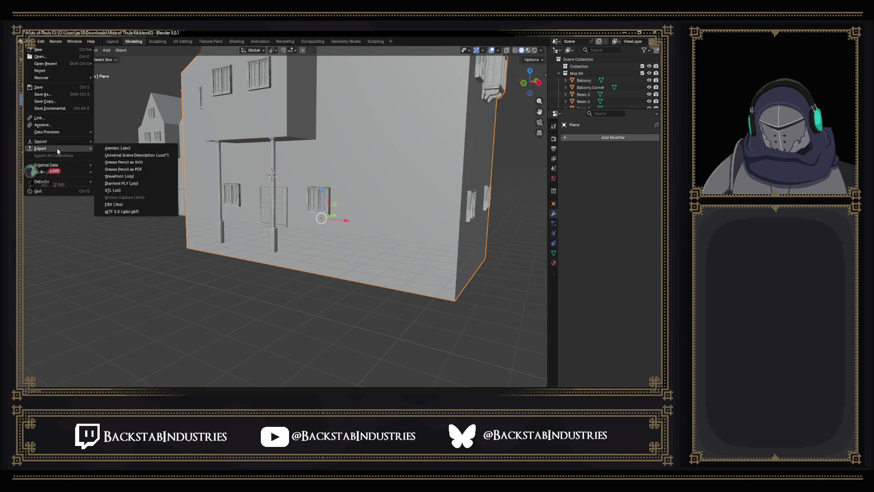
pyautogui.click(136, 200)
pyautogui.scroll(-10, 181, 147)
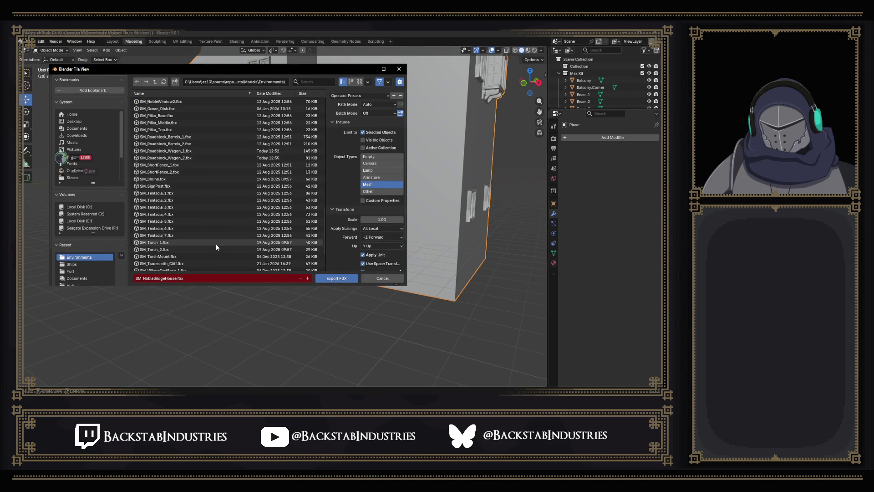
pyautogui.scroll(1, 211, 240)
pyautogui.click(177, 193)
pyautogui.click(187, 186)
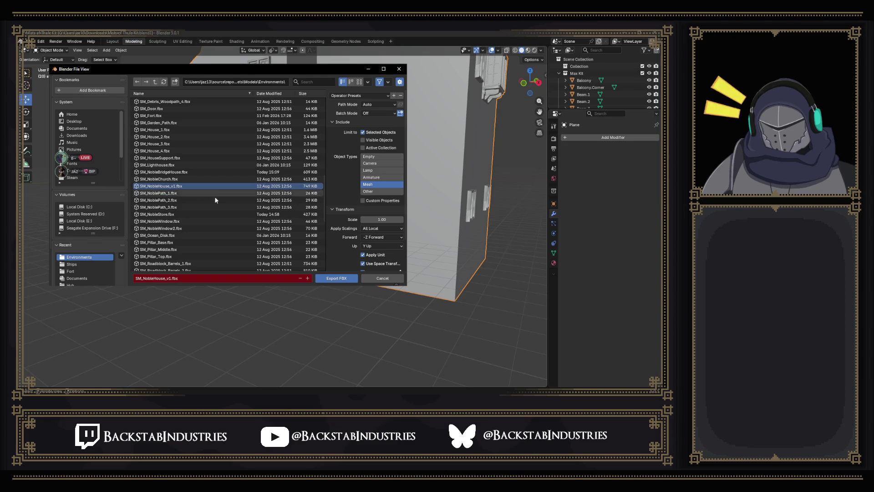
# Rename the export to SM_NobleHouse_v2.fbx, export it, and switch to Unity
pyautogui.click(171, 279)
pyautogui.click(171, 279)
pyautogui.write('2')
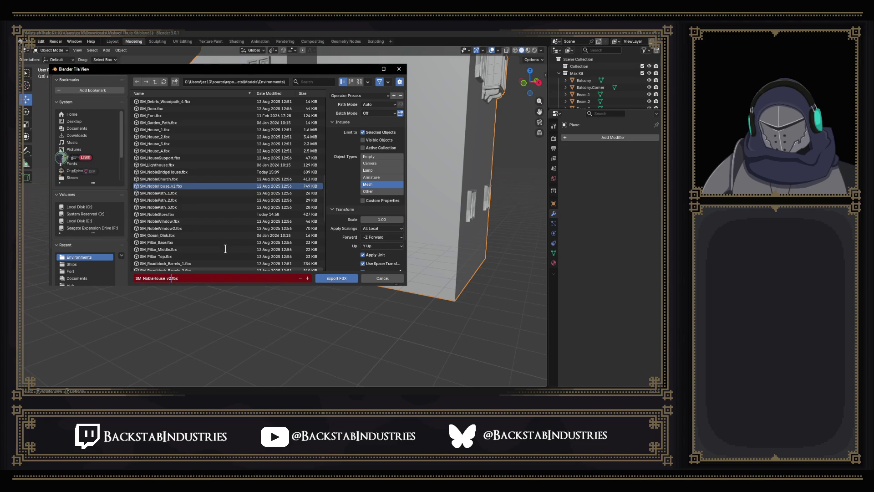
pyautogui.click(342, 281)
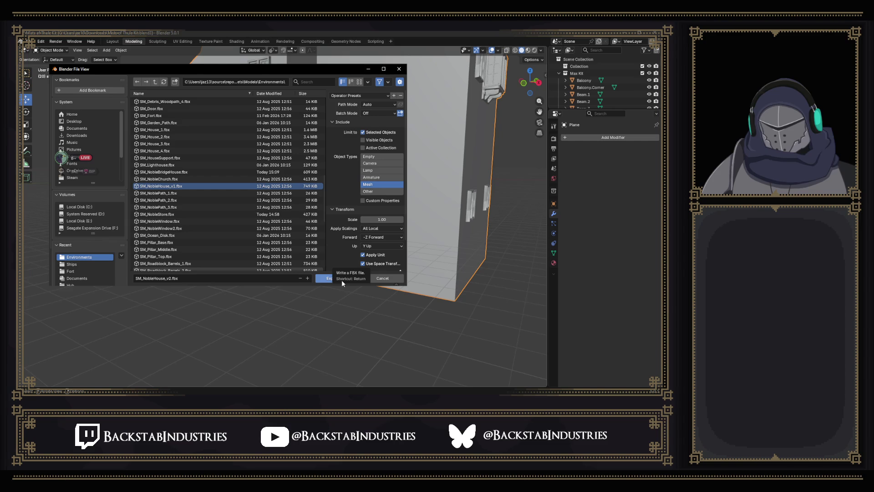
pyautogui.click(342, 280)
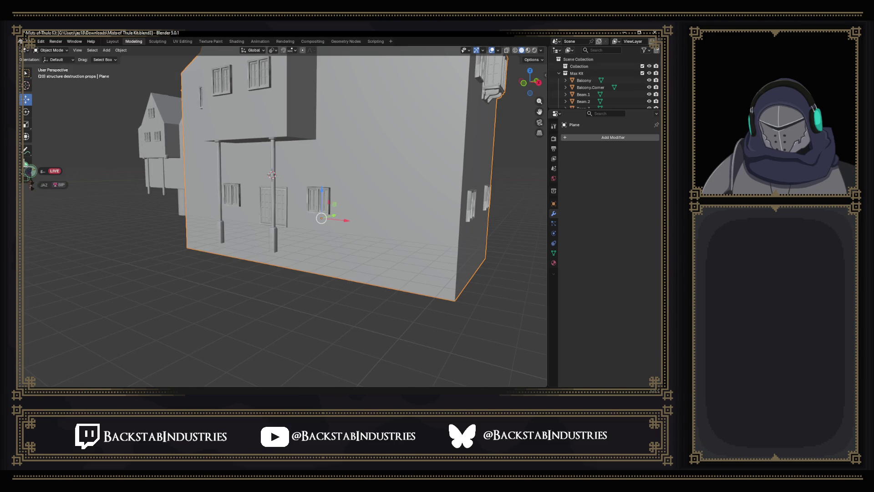
pyautogui.hotkey('alt', 'Tab')
pyautogui.moveTo(304, 164)
pyautogui.mouseDown()
pyautogui.moveTo(240, 187)
pyautogui.moveTo(264, 185)
pyautogui.mouseUp()
# Delete the old SM_NobleHouse_v1 from the Unity scene
pyautogui.click(264, 185)
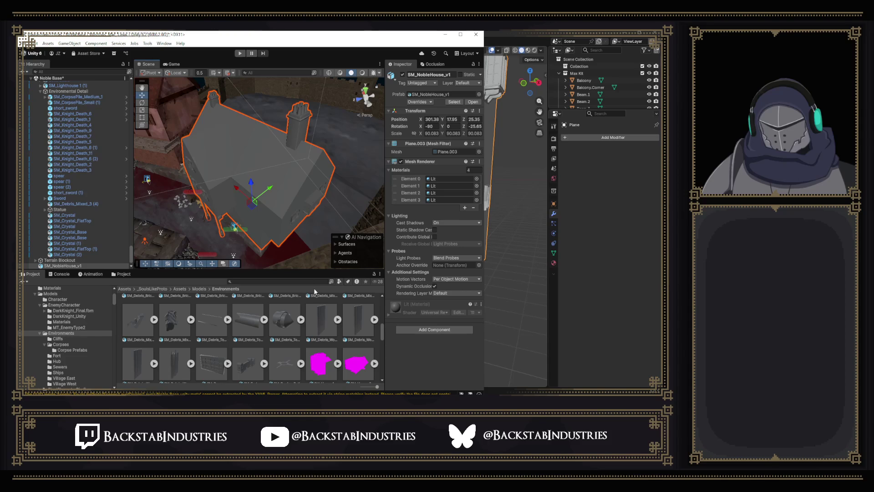
pyautogui.click(438, 94)
pyautogui.scroll(2, 278, 196)
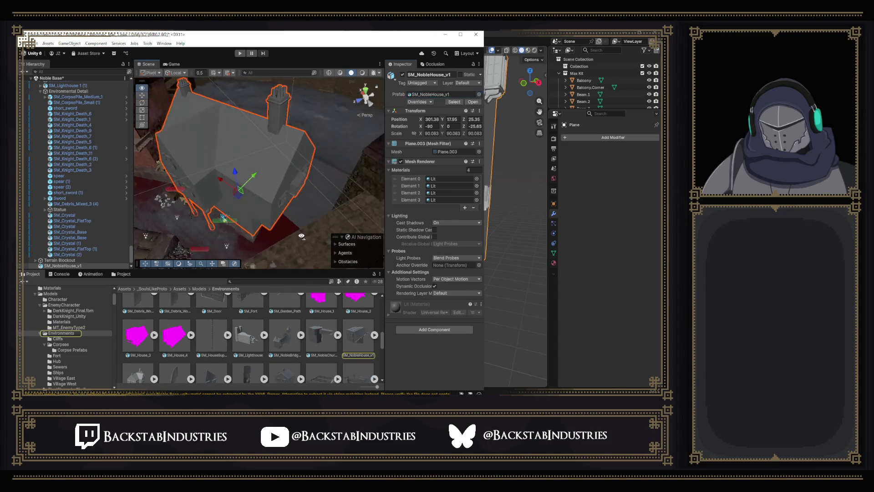
pyautogui.press('Delete')
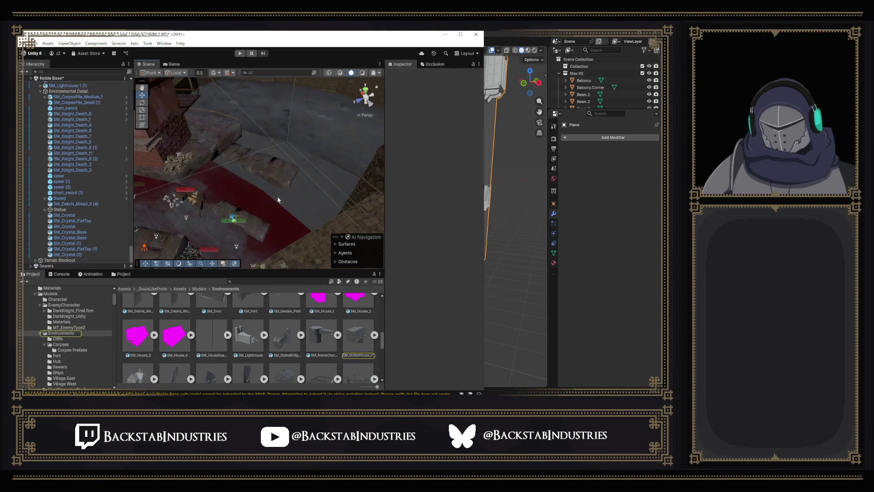
pyautogui.scroll(-1, 162, 371)
# Place SM_NobleHouse_v2 in the scene with scale 1, 1, 1
pyautogui.moveTo(137, 362)
pyautogui.mouseDown()
pyautogui.moveTo(252, 187)
pyautogui.moveTo(269, 208)
pyautogui.mouseUp()
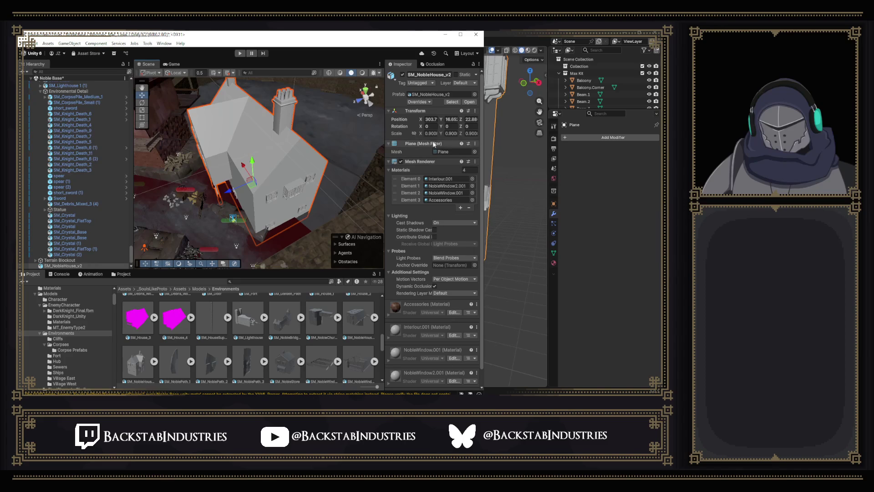
pyautogui.write('1')
pyautogui.press('Tab')
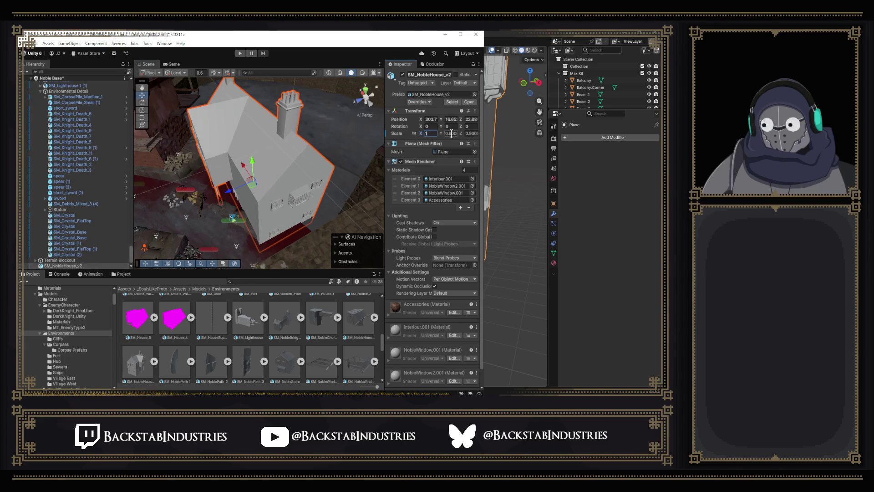
pyautogui.write('1')
pyautogui.press('Tab')
pyautogui.write('1')
pyautogui.press('Return')
# Turn the new house to a Y rotation of -42.5
pyautogui.moveTo(291, 182)
pyautogui.mouseDown()
pyautogui.moveTo(328, 176)
pyautogui.moveTo(352, 154)
pyautogui.moveTo(358, 170)
pyautogui.mouseUp()
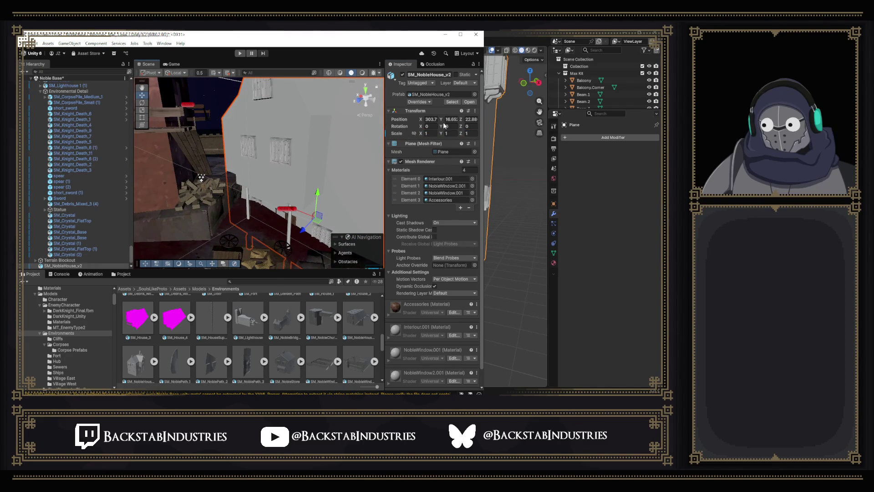
pyautogui.moveTo(443, 129)
pyautogui.mouseDown()
pyautogui.moveTo(408, 133)
pyautogui.moveTo(417, 135)
pyautogui.mouseUp()
pyautogui.moveTo(340, 196)
pyautogui.mouseDown()
pyautogui.moveTo(323, 210)
pyautogui.moveTo(265, 209)
pyautogui.moveTo(39, 176)
pyautogui.moveTo(228, 173)
pyautogui.moveTo(262, 149)
pyautogui.moveTo(277, 186)
pyautogui.mouseUp()
pyautogui.click(276, 182)
# Drag Mat_DoubleDoor onto the new house's door in the Scene view, then return to Blender
pyautogui.click(276, 182)
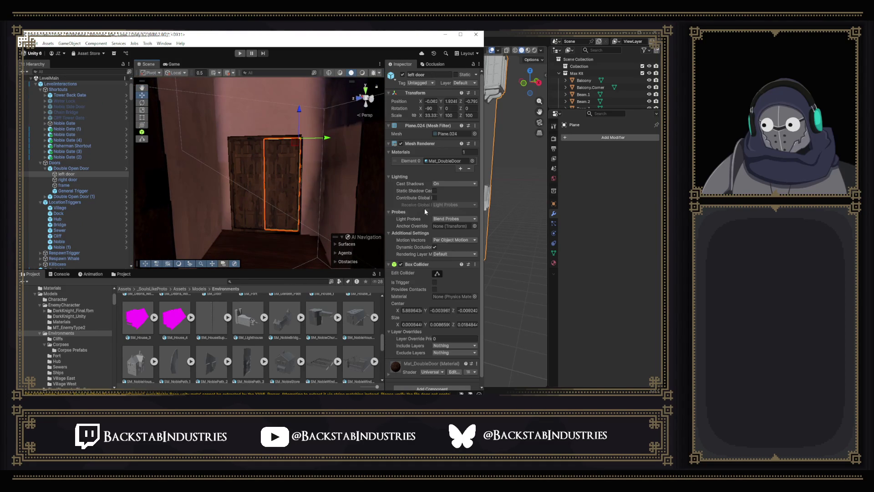
pyautogui.scroll(-1, 426, 211)
pyautogui.moveTo(290, 268)
pyautogui.mouseDown()
pyautogui.moveTo(387, 261)
pyautogui.moveTo(422, 277)
pyautogui.moveTo(388, 274)
pyautogui.moveTo(373, 239)
pyautogui.moveTo(367, 308)
pyautogui.mouseUp()
pyautogui.moveTo(399, 362)
pyautogui.mouseDown()
pyautogui.moveTo(257, 201)
pyautogui.moveTo(226, 206)
pyautogui.moveTo(253, 191)
pyautogui.mouseUp()
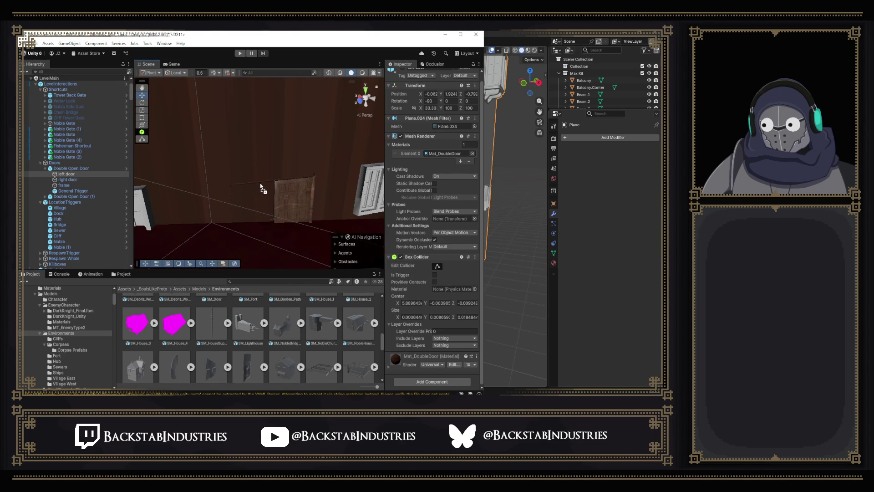
pyautogui.moveTo(306, 199); pyautogui.dragTo(308, 200)
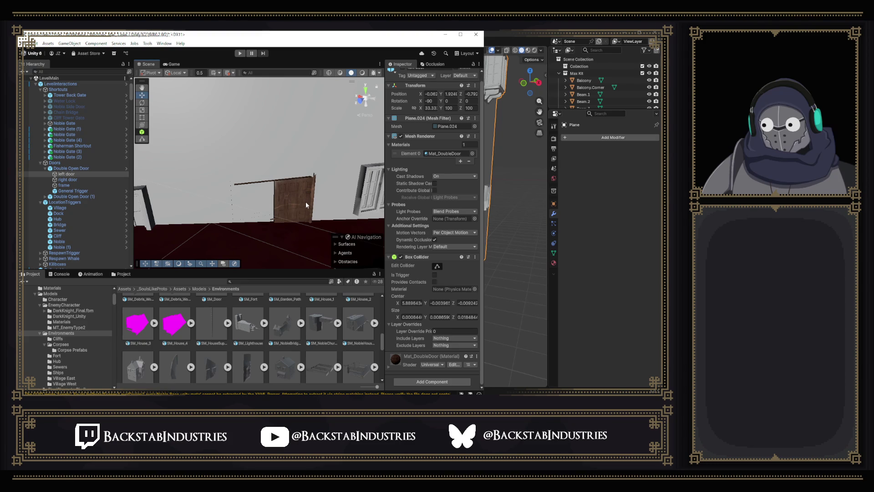
pyautogui.click(498, 33)
pyautogui.scroll(4, 264, 214)
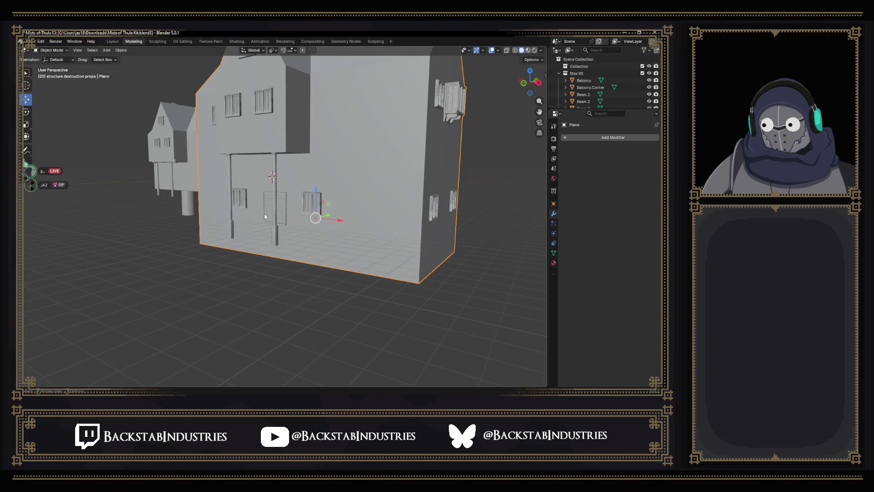
# Fly to the double door and recalculate both door halves' normals to face outward
pyautogui.scroll(8, 266, 211)
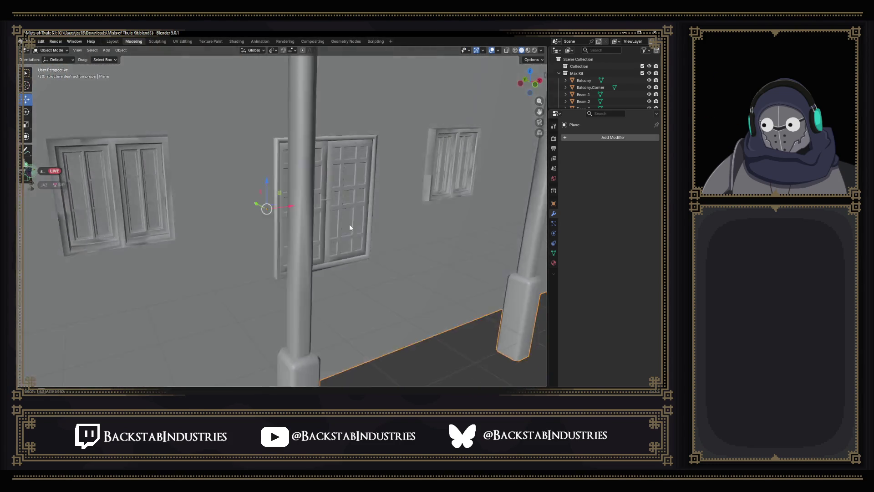
pyautogui.scroll(5, 332, 226)
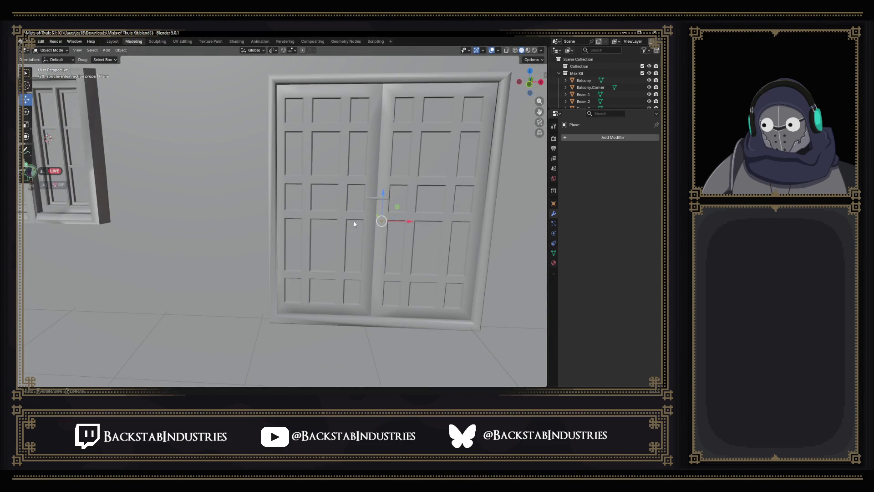
pyautogui.press('Tab')
pyautogui.press('w')
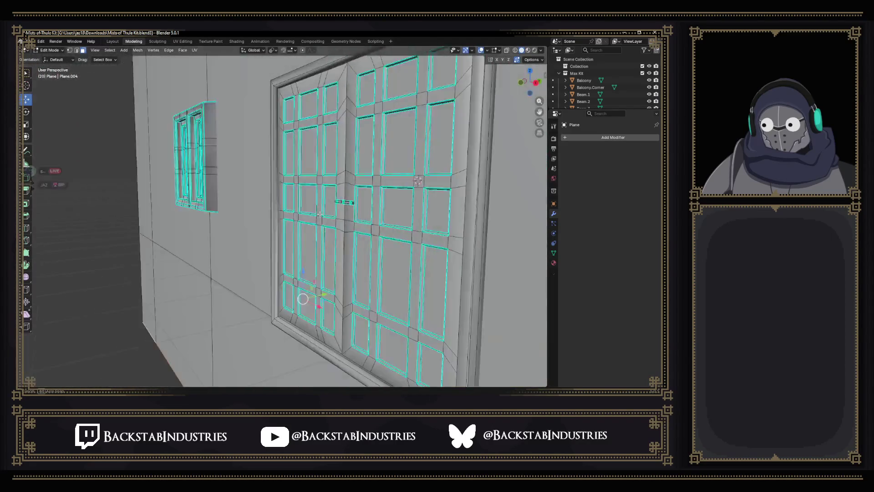
pyautogui.click(338, 218)
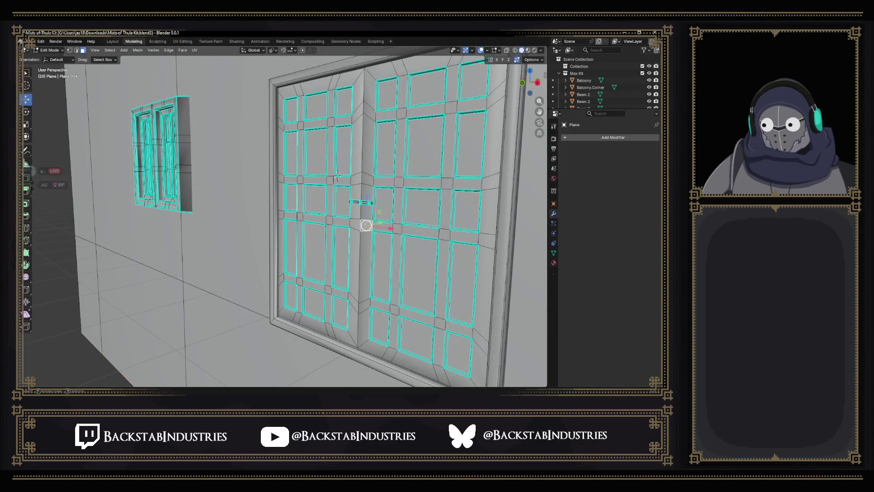
pyautogui.hotkey('ctrl', 'l')
pyautogui.click(343, 222)
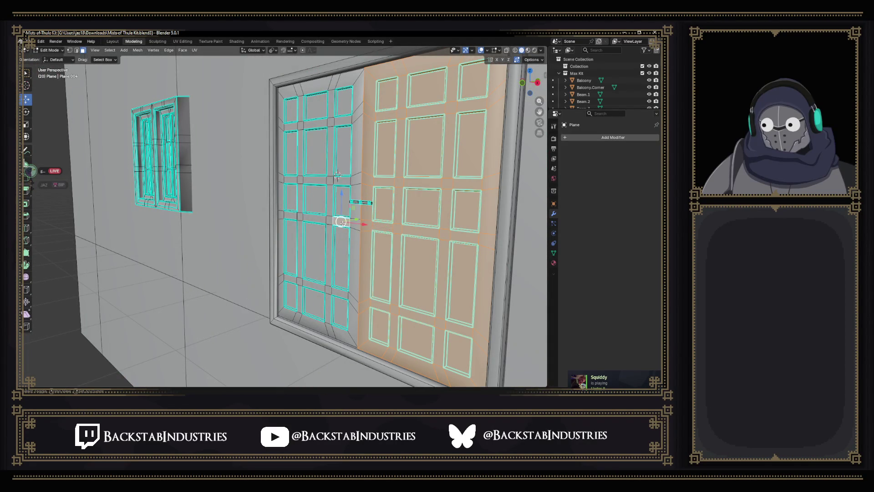
pyautogui.hotkey('ctrl', 'l')
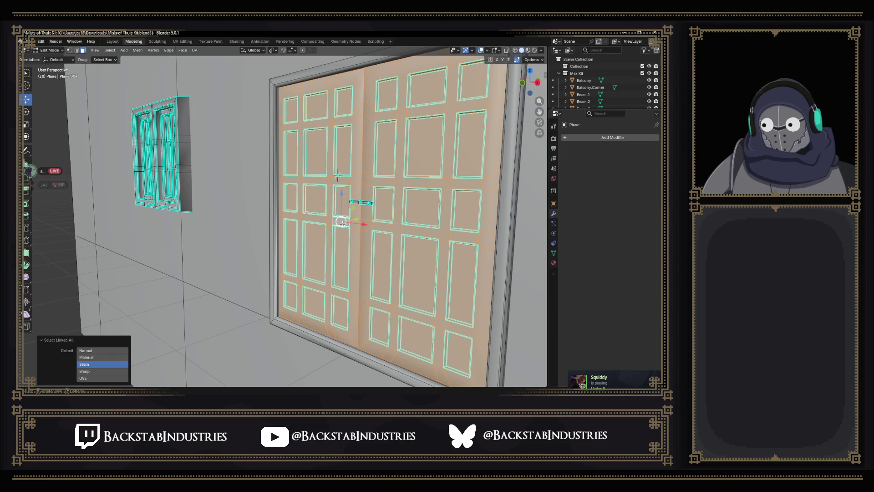
pyautogui.hotkey('alt', 'n')
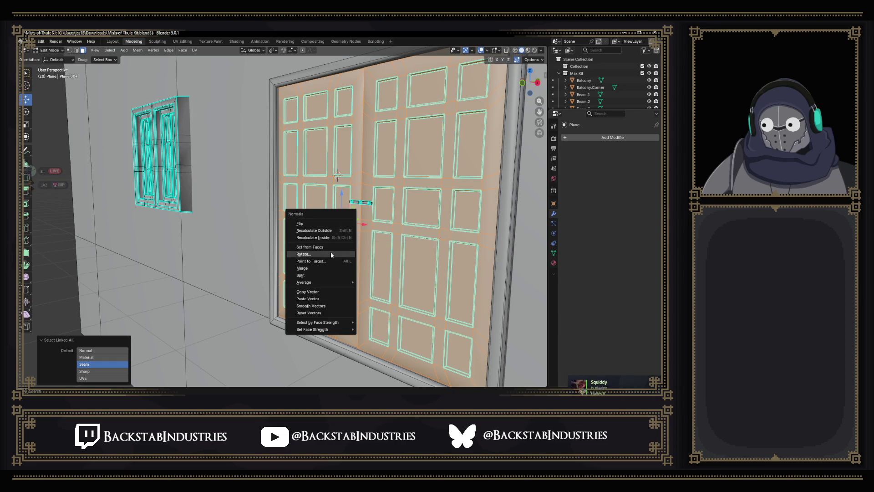
pyautogui.click(320, 224)
pyautogui.scroll(3, 365, 241)
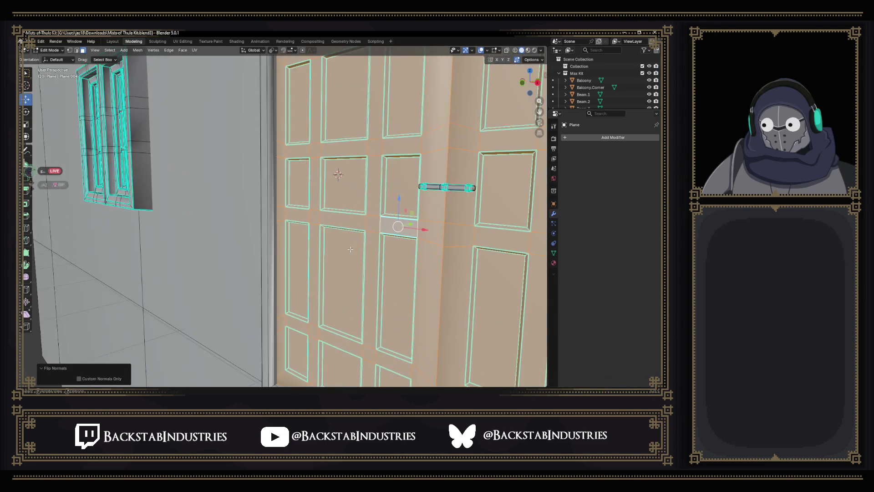
pyautogui.press('Tab')
# Turn on backface culling in viewport shading to reveal reversed faces
pyautogui.moveTo(372, 251); pyautogui.dragTo(359, 253)
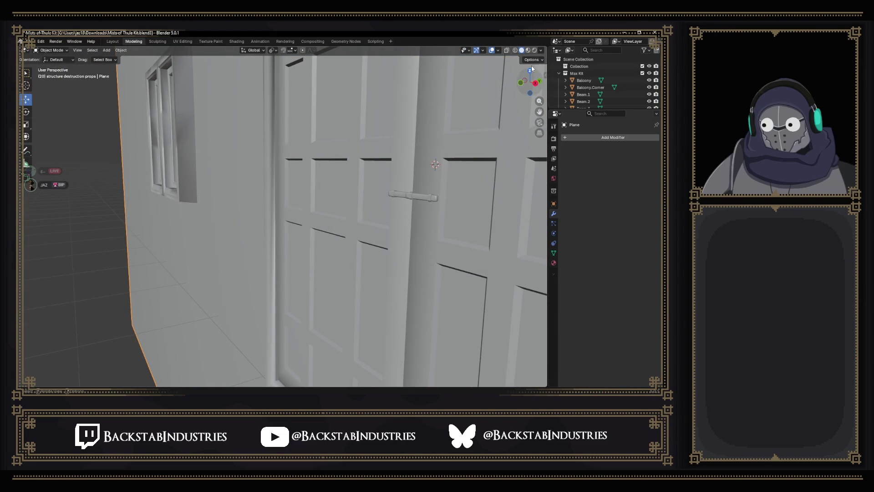
pyautogui.click(541, 52)
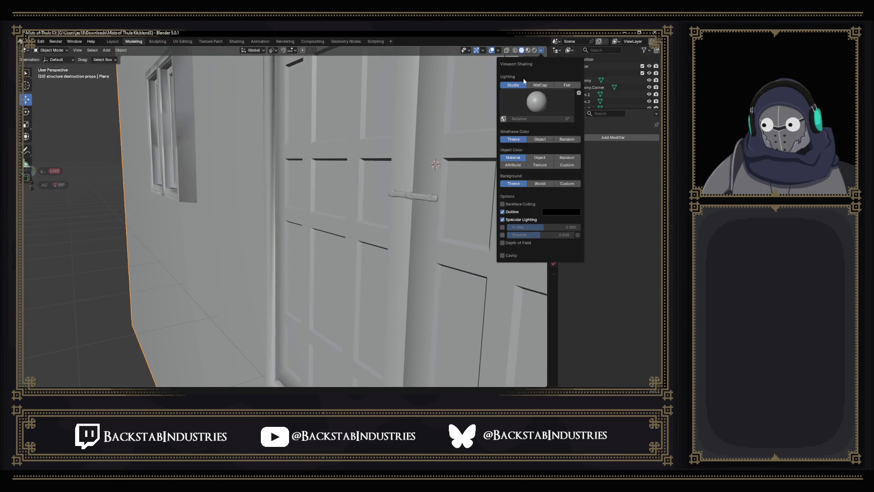
pyautogui.click(502, 204)
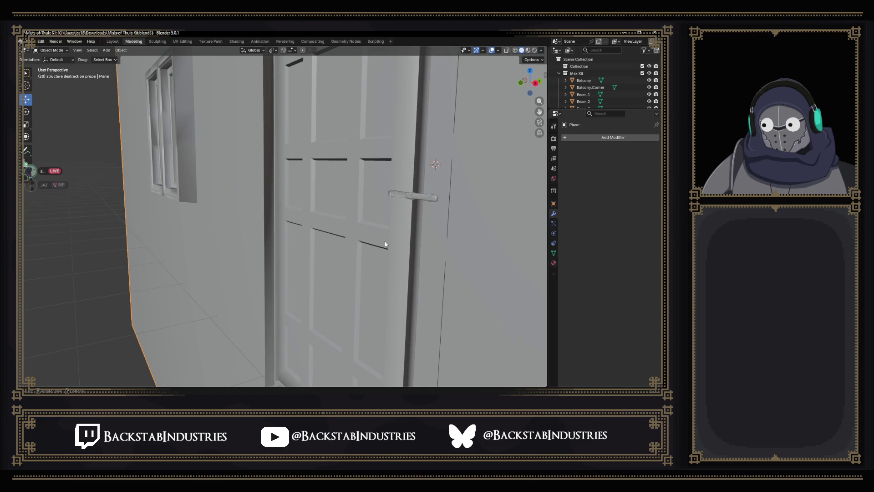
pyautogui.scroll(-5, 390, 243)
# Flip the left door half's normals and save the blend file
pyautogui.press('Tab')
pyautogui.click(372, 242)
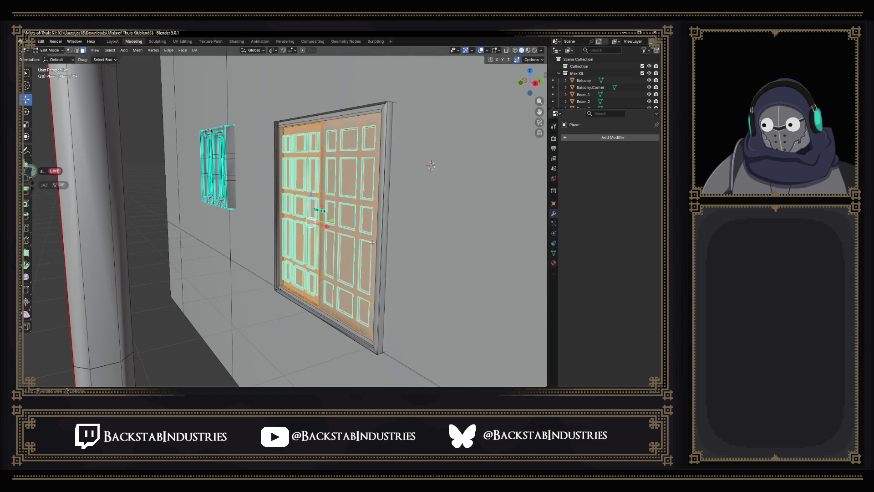
pyautogui.click(312, 242)
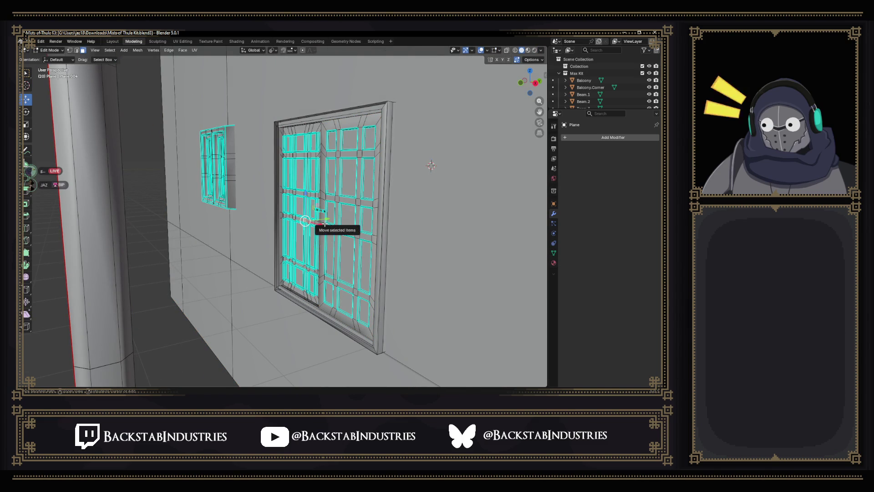
pyautogui.hotkey('ctrl', 'l')
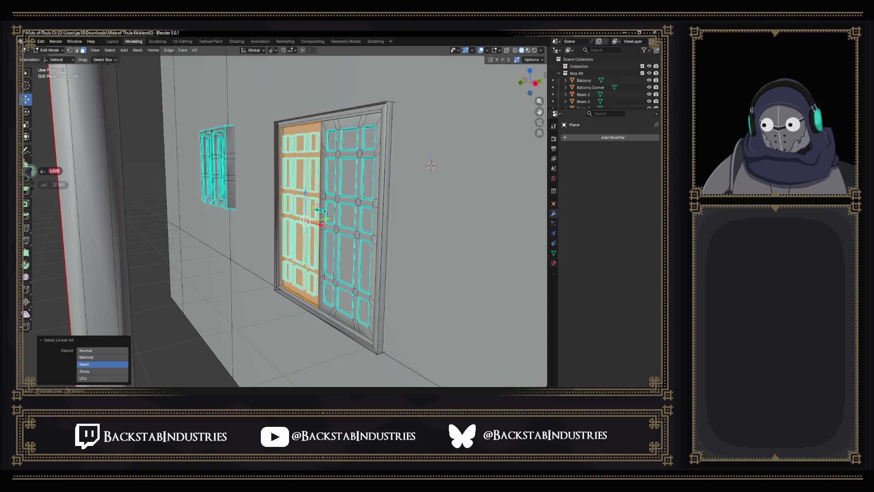
pyautogui.hotkey('alt', 'n')
pyautogui.click(324, 223)
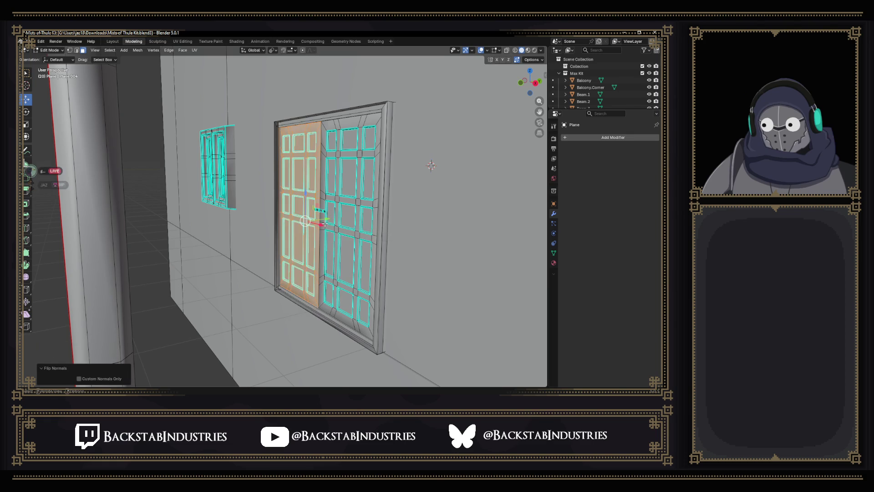
pyautogui.scroll(6, 325, 223)
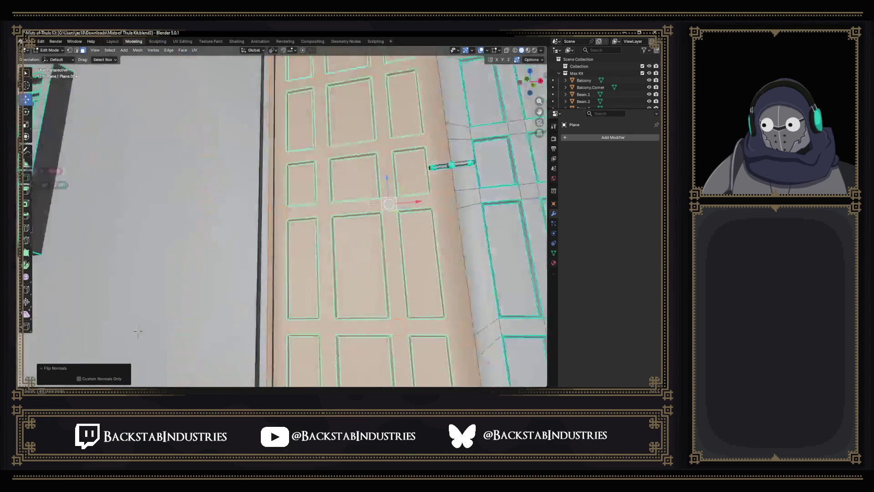
pyautogui.scroll(-5, 370, 204)
pyautogui.hotkey('ctrl', 's')
pyautogui.press('Tab')
pyautogui.moveTo(401, 217)
pyautogui.mouseDown()
pyautogui.moveTo(311, 239)
pyautogui.moveTo(395, 248)
pyautogui.mouseUp()
pyautogui.scroll(4, 328, 235)
pyautogui.scroll(-5, 312, 238)
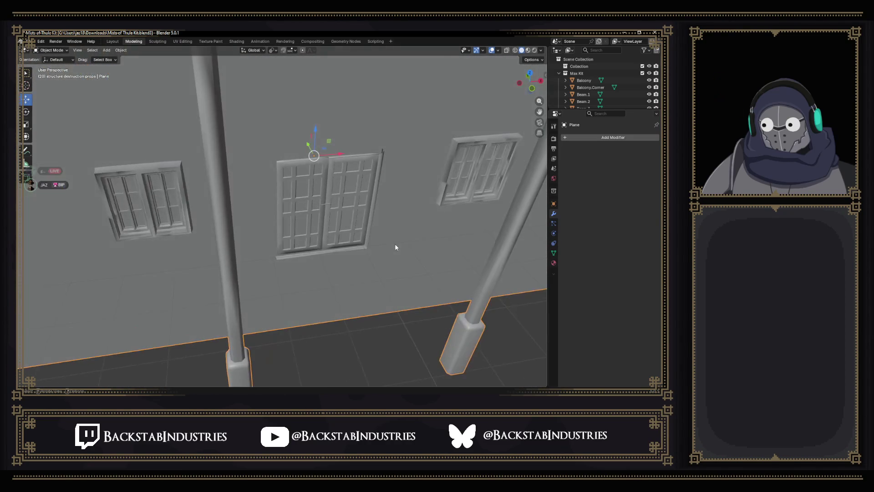
pyautogui.scroll(-2, 395, 247)
# Save Mists of Thule Kit.blend with Ctrl+S
pyautogui.hotkey('ctrl', 's')
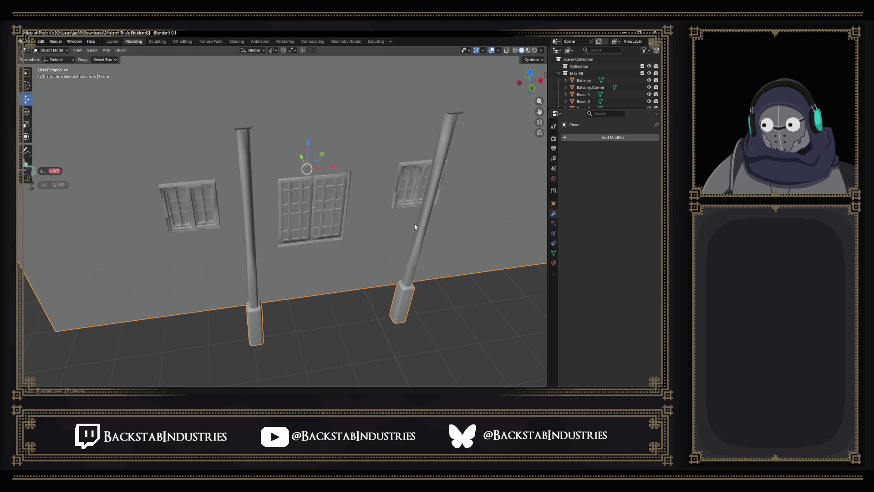
# Re-export the house as SM_NobleHouse_v2.fbx and bring Unity to the front
pyautogui.click(30, 41)
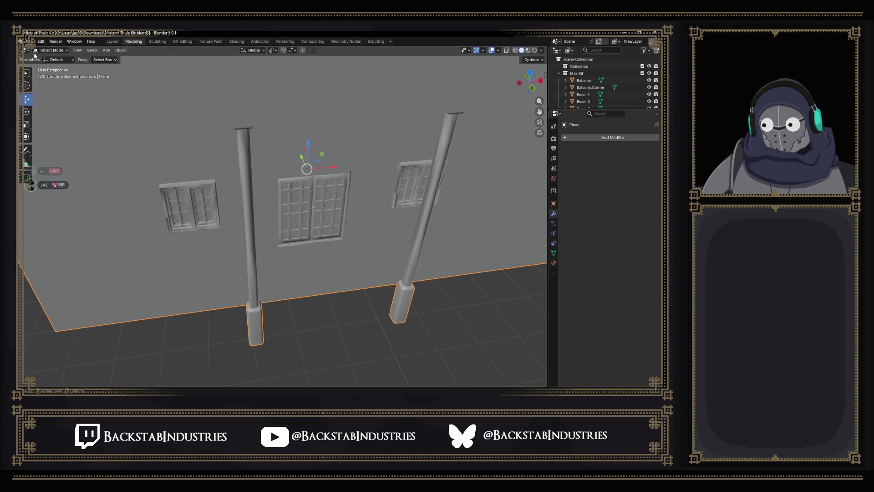
pyautogui.click(28, 41)
pyautogui.moveTo(58, 148)
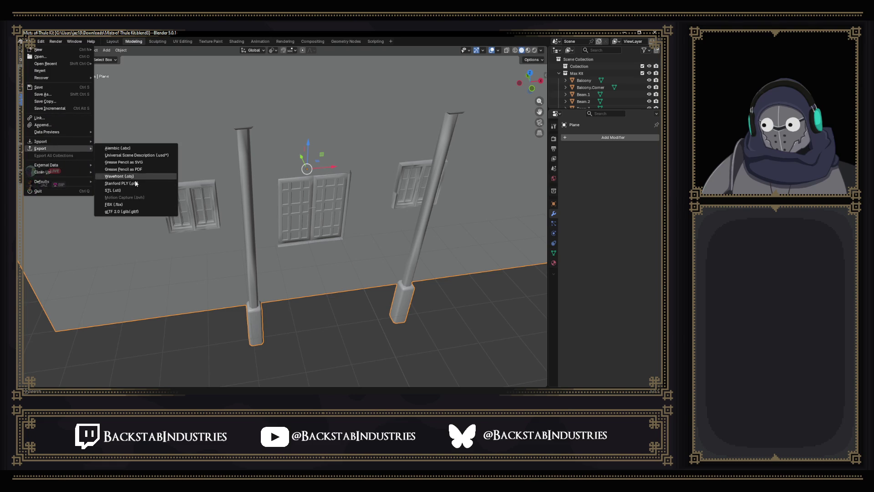
pyautogui.click(133, 203)
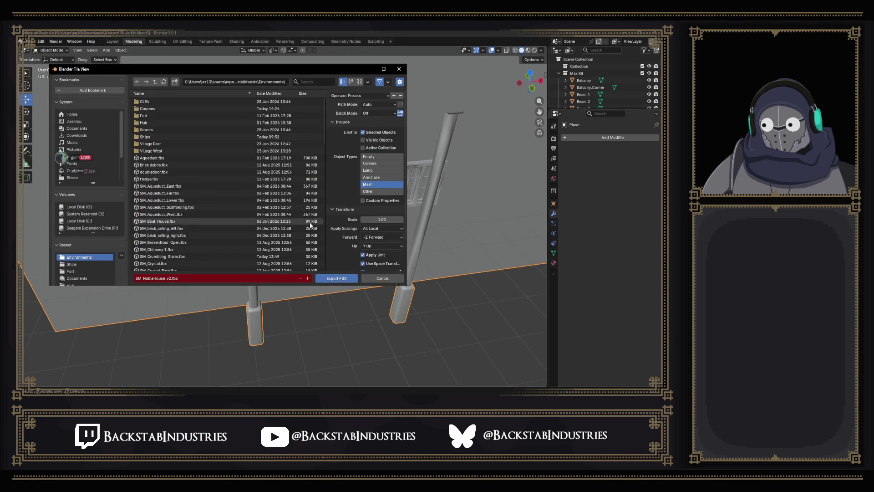
pyautogui.click(333, 279)
pyautogui.click(320, 375)
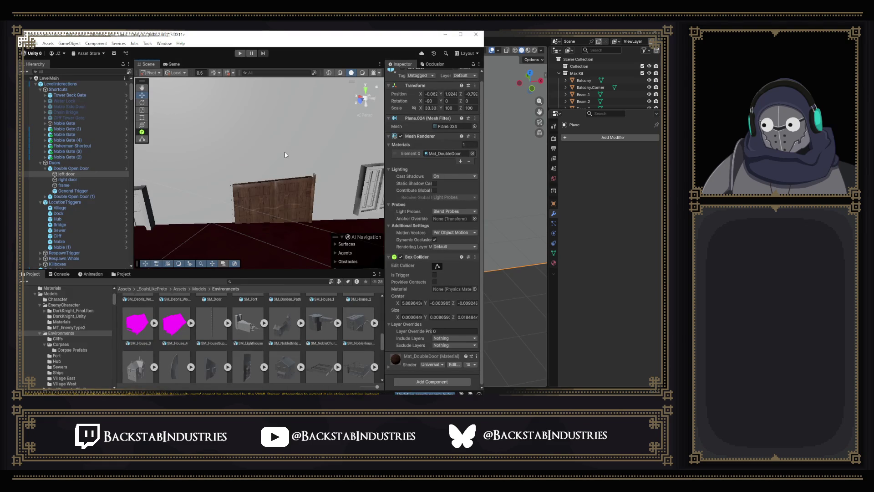
# Orbit close to the wooden double door in Unity, then return to Blender
pyautogui.moveTo(273, 192)
pyautogui.mouseDown()
pyautogui.moveTo(292, 182)
pyautogui.moveTo(296, 160)
pyautogui.moveTo(284, 121)
pyautogui.moveTo(230, 114)
pyautogui.moveTo(297, 181)
pyautogui.mouseUp()
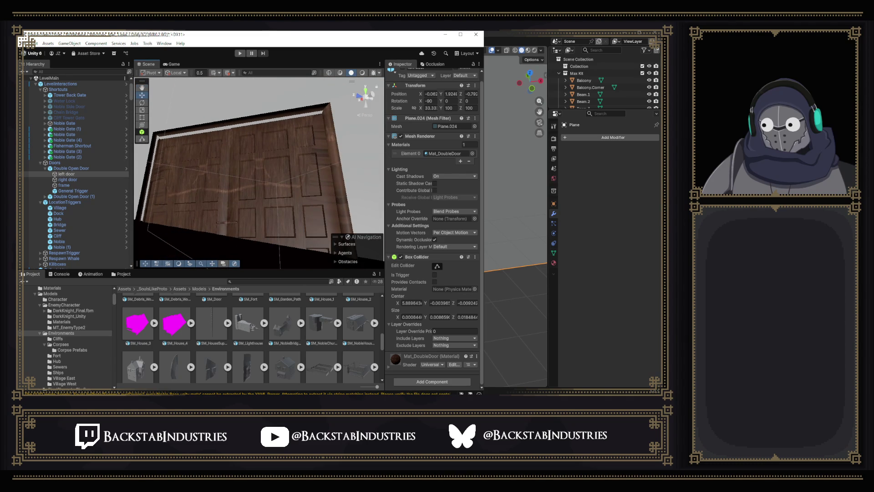
pyautogui.hotkey('alt', 'Tab')
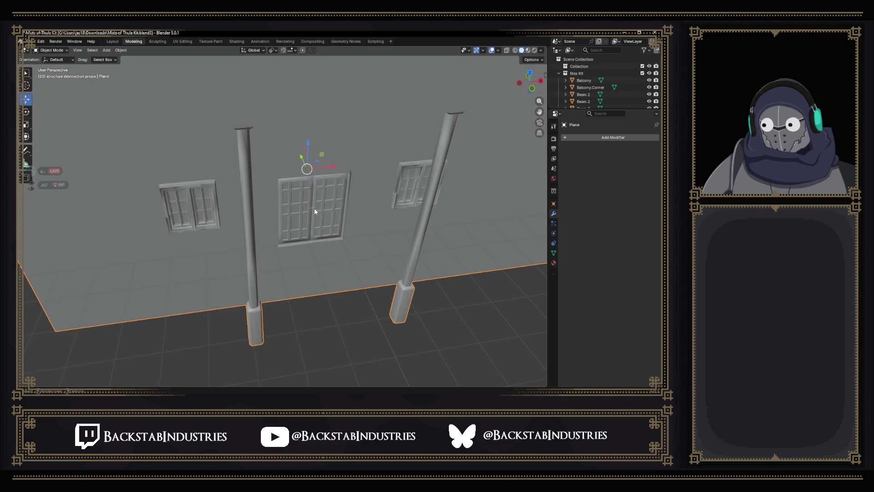
# Select the whole door frame, recalculate its normals outside, and save the blend file
pyautogui.press('Tab')
pyautogui.scroll(8, 338, 205)
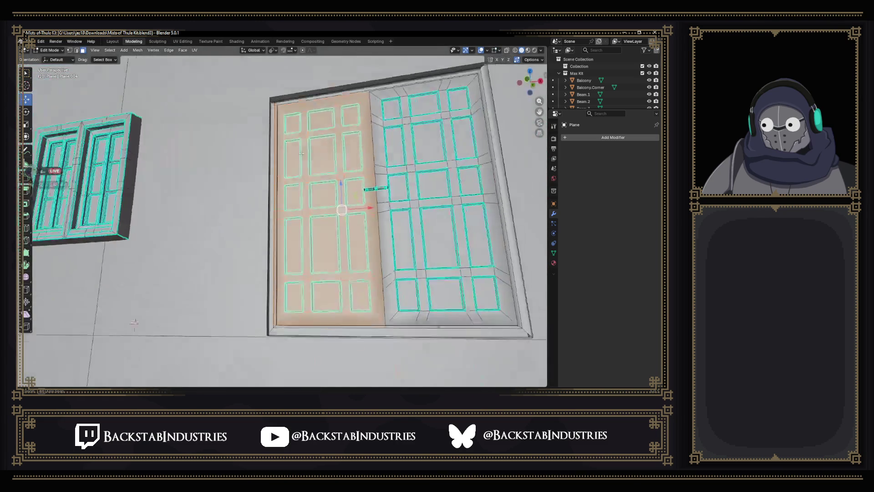
pyautogui.moveTo(301, 153); pyautogui.dragTo(304, 190)
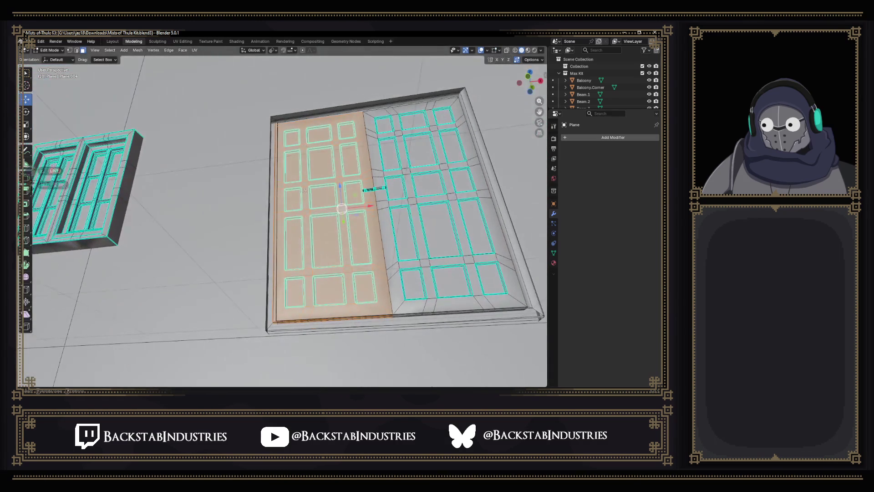
pyautogui.click(272, 318)
pyautogui.hotkey('ctrl', 'l')
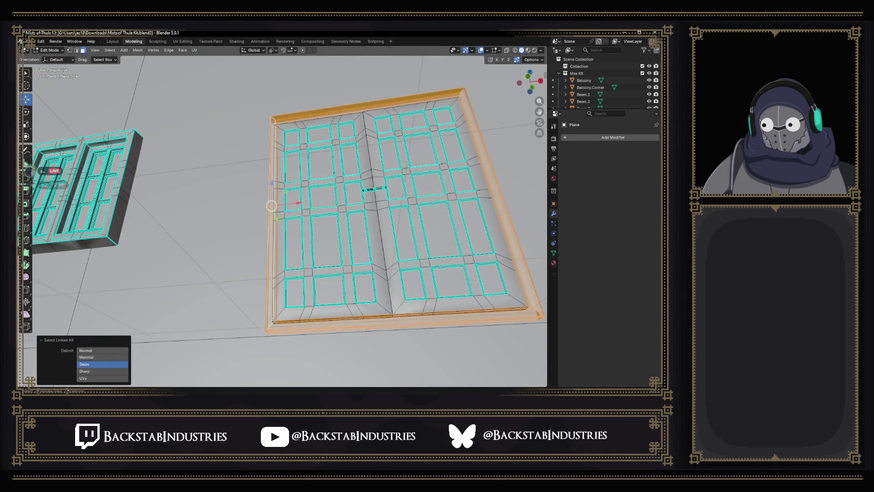
pyautogui.hotkey('alt', 'n')
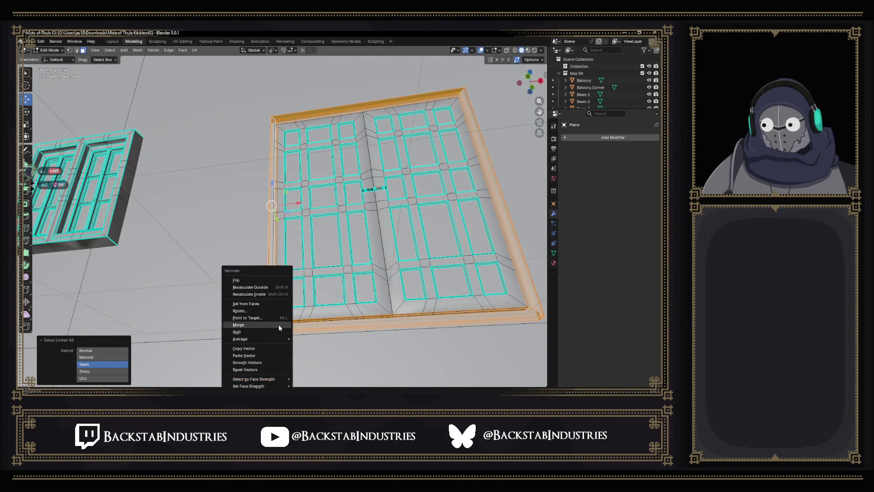
pyautogui.click(280, 286)
pyautogui.hotkey('ctrl', 's')
pyautogui.scroll(-5, 327, 288)
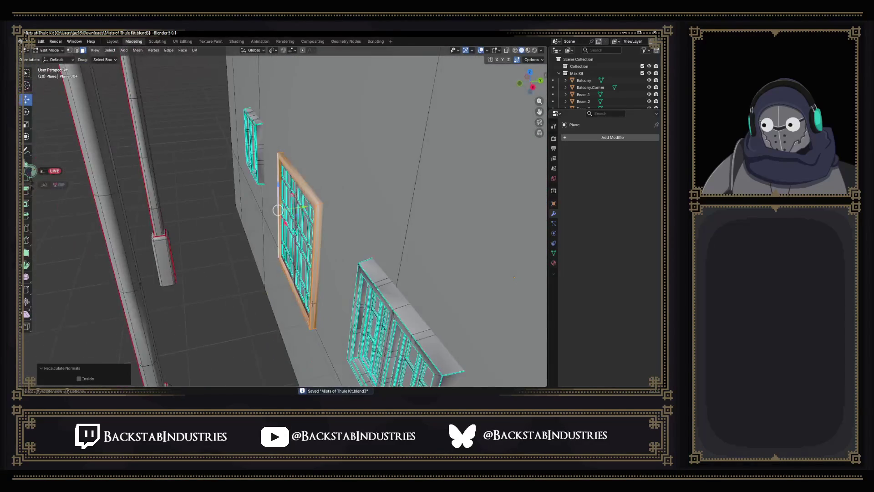
# Start an FBX export, then close the export file browser
pyautogui.click(28, 41)
pyautogui.moveTo(66, 148)
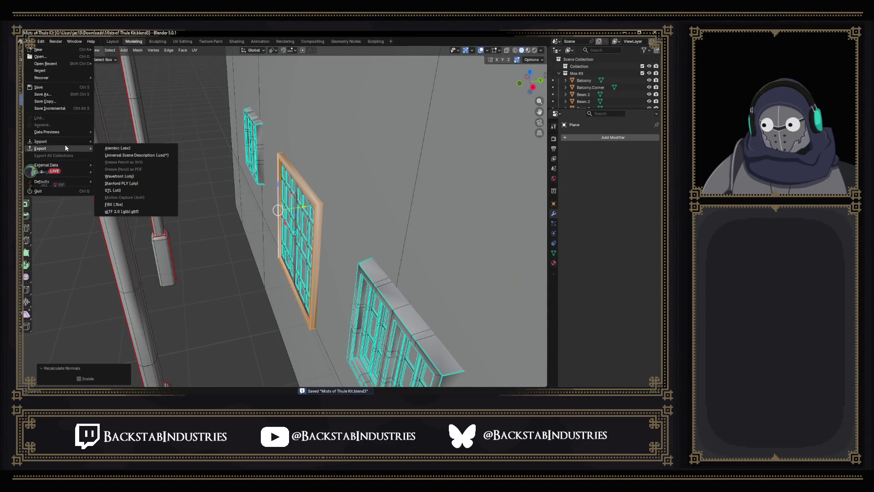
pyautogui.click(114, 205)
pyautogui.click(337, 278)
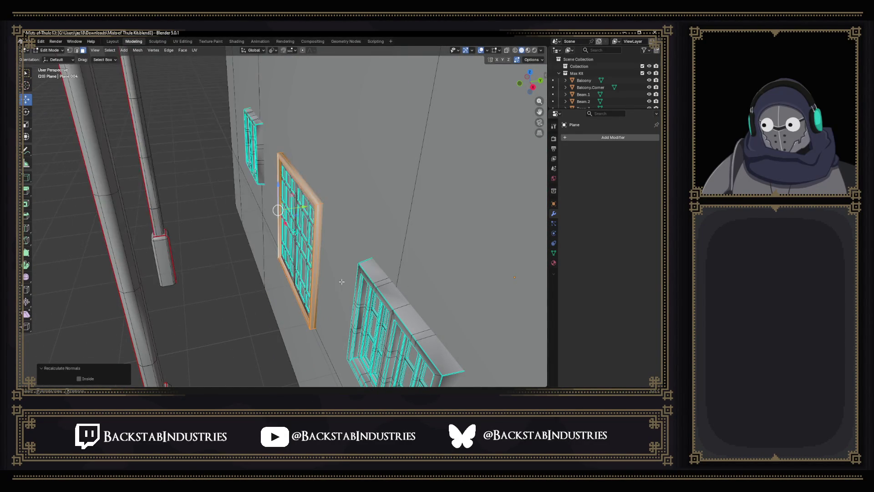
pyautogui.scroll(-3, 315, 251)
pyautogui.scroll(-5, 315, 251)
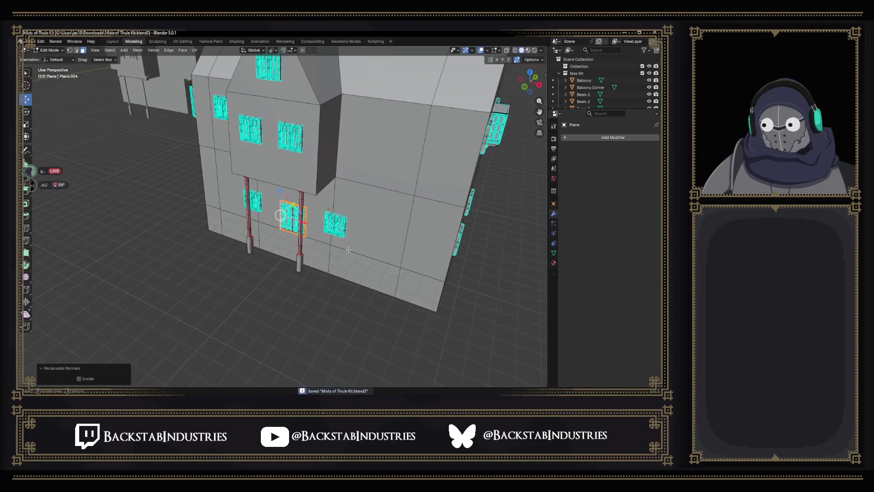
# Orbit and zoom around the building to check the double door from several angles
pyautogui.scroll(-3, 280, 215)
pyautogui.moveTo(280, 215); pyautogui.dragTo(277, 220)
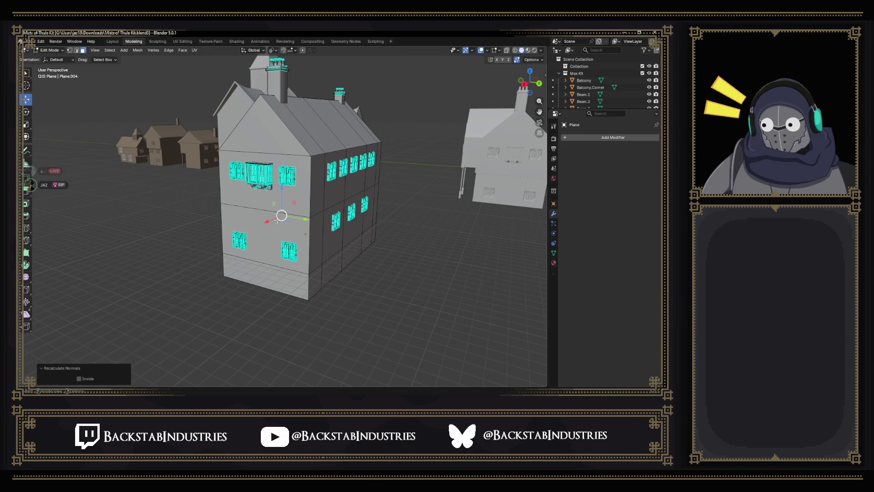
pyautogui.scroll(5, 277, 221)
pyautogui.moveTo(374, 242)
pyautogui.mouseDown()
pyautogui.moveTo(341, 244)
pyautogui.moveTo(365, 226)
pyautogui.mouseUp()
pyautogui.scroll(3, 366, 225)
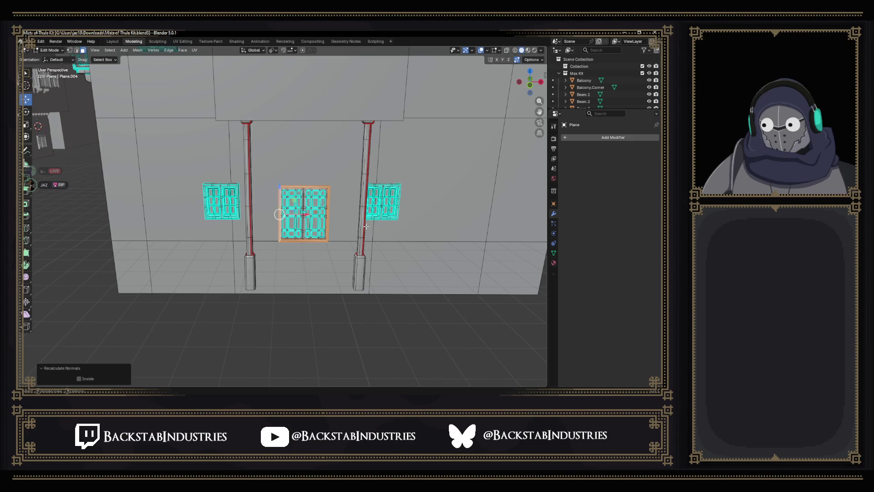
pyautogui.scroll(-3, 366, 226)
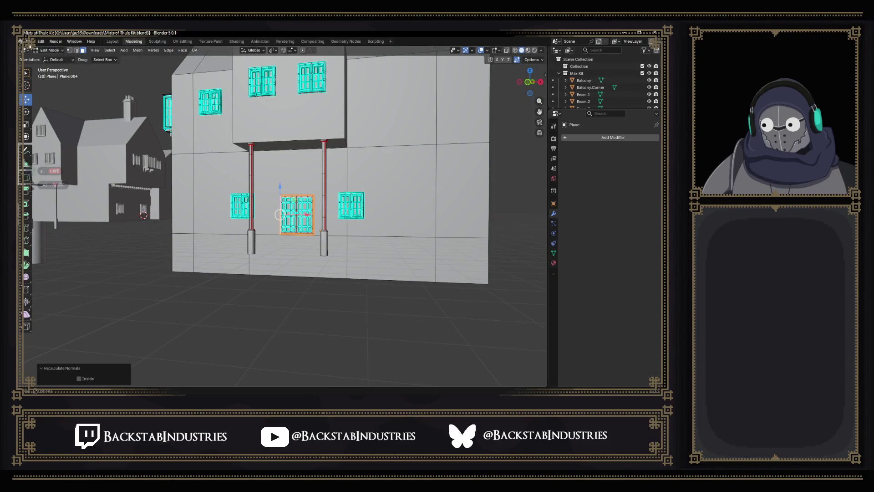
pyautogui.click(28, 41)
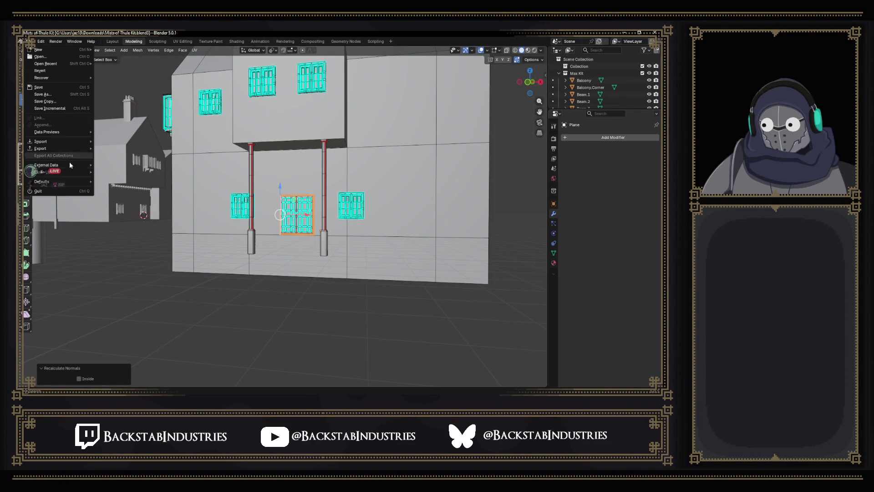
# Export the house as SM_NobleHouse_v2.fbx once more
pyautogui.moveTo(64, 149)
pyautogui.click(117, 205)
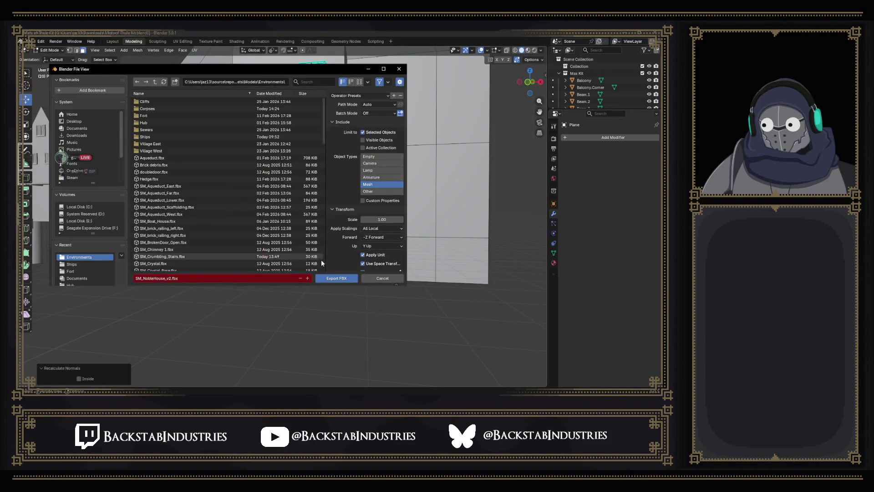
pyautogui.click(337, 278)
# In Unity, select the updated SM_NobleHouse_v2 and orbit in closer to it
pyautogui.hotkey('alt', 'Tab')
pyautogui.moveTo(255, 182)
pyautogui.mouseDown()
pyautogui.moveTo(388, 245)
pyautogui.moveTo(319, 228)
pyautogui.moveTo(302, 254)
pyautogui.mouseUp()
pyautogui.click(322, 253)
pyautogui.moveTo(270, 200); pyautogui.dragTo(318, 221)
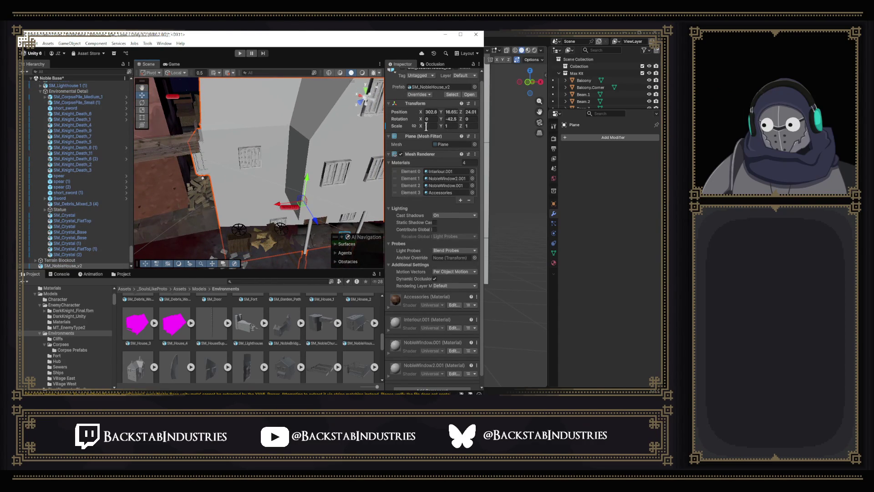
# Rotate SM_NobleHouse_v2 slightly on Y, then lower it and shift it along X to meet the wall
pyautogui.moveTo(439, 121); pyautogui.dragTo(454, 122)
pyautogui.moveTo(310, 177)
pyautogui.mouseDown()
pyautogui.moveTo(278, 188)
pyautogui.moveTo(246, 182)
pyautogui.moveTo(277, 149)
pyautogui.moveTo(292, 182)
pyautogui.moveTo(285, 186)
pyautogui.moveTo(156, 159)
pyautogui.moveTo(250, 153)
pyautogui.moveTo(283, 166)
pyautogui.mouseUp()
pyautogui.scroll(-5, 249, 153)
pyautogui.scroll(5, 284, 196)
pyautogui.moveTo(283, 196)
pyautogui.mouseDown()
pyautogui.moveTo(284, 230)
pyautogui.moveTo(357, 166)
pyautogui.moveTo(300, 198)
pyautogui.moveTo(209, 189)
pyautogui.moveTo(216, 204)
pyautogui.moveTo(357, 263)
pyautogui.moveTo(298, 222)
pyautogui.mouseUp()
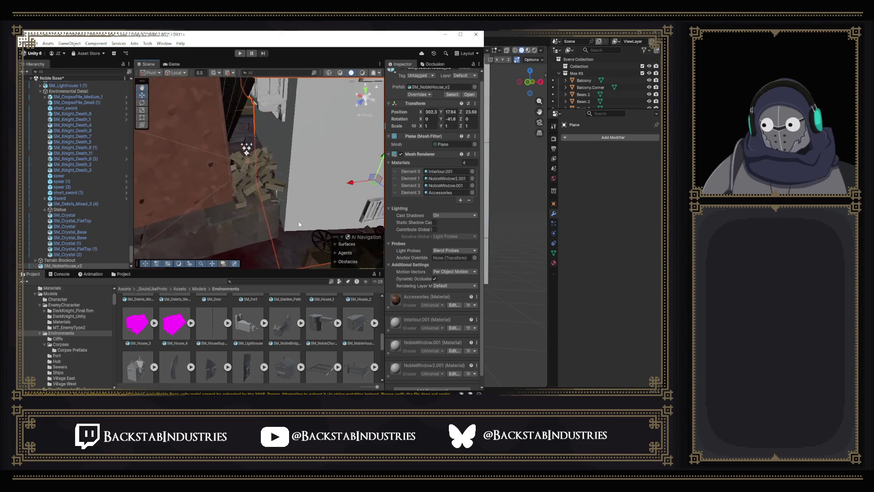
pyautogui.moveTo(350, 188)
pyautogui.mouseDown()
pyautogui.moveTo(358, 183)
pyautogui.moveTo(294, 157)
pyautogui.moveTo(301, 167)
pyautogui.moveTo(383, 158)
pyautogui.moveTo(345, 149)
pyautogui.moveTo(345, 158)
pyautogui.moveTo(225, 173)
pyautogui.moveTo(257, 158)
pyautogui.moveTo(300, 156)
pyautogui.moveTo(333, 176)
pyautogui.moveTo(322, 175)
pyautogui.mouseUp()
# Select the stray stone block and delete it
pyautogui.click(232, 179)
pyautogui.click(231, 181)
pyautogui.press('Delete')
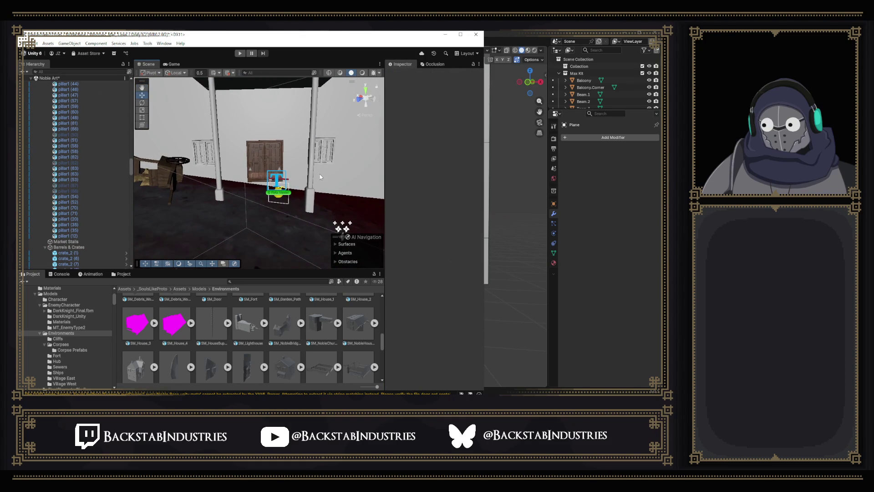
# Select SM_NobleBridgeHouse and locate its first material in the Project window
pyautogui.scroll(-3, 305, 322)
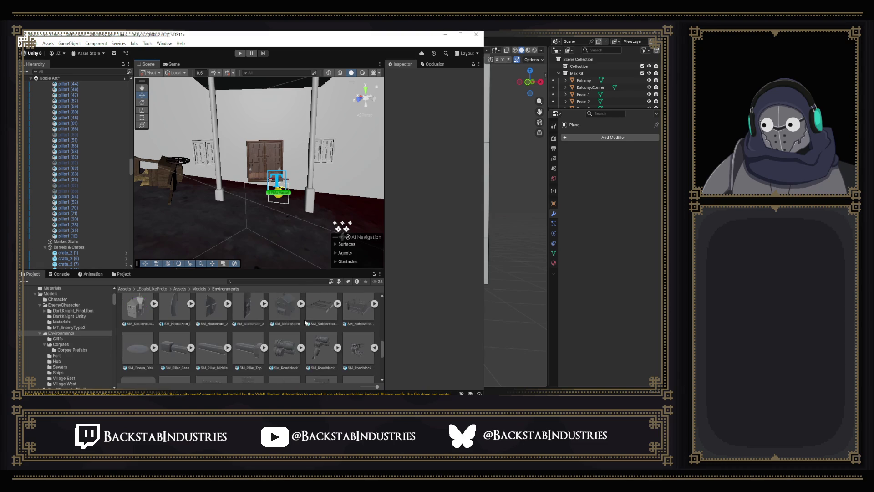
pyautogui.scroll(-5, 276, 300)
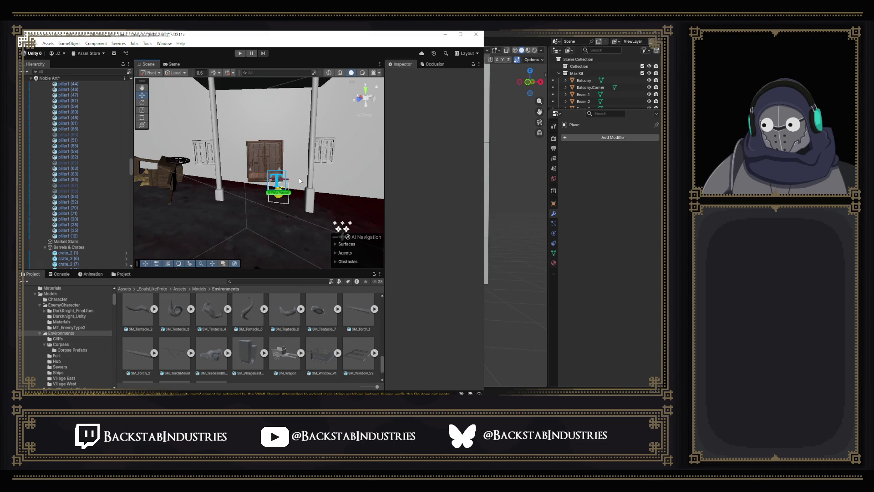
pyautogui.click(214, 134)
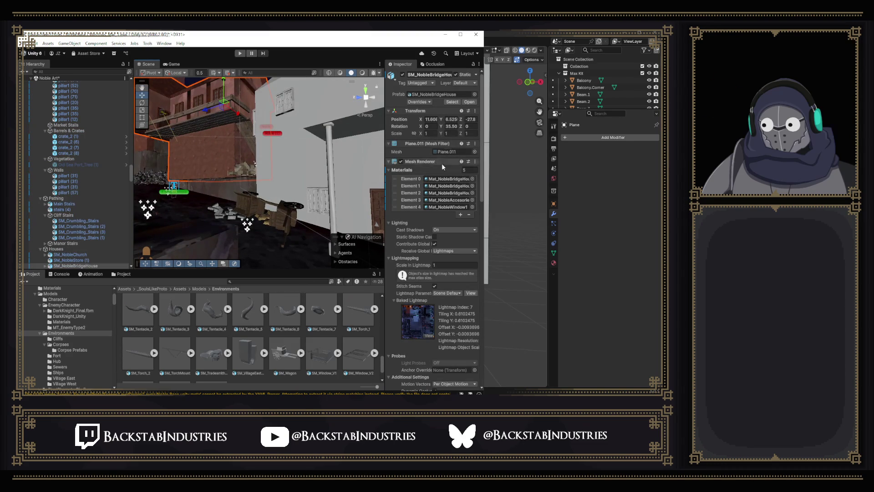
pyautogui.click(446, 177)
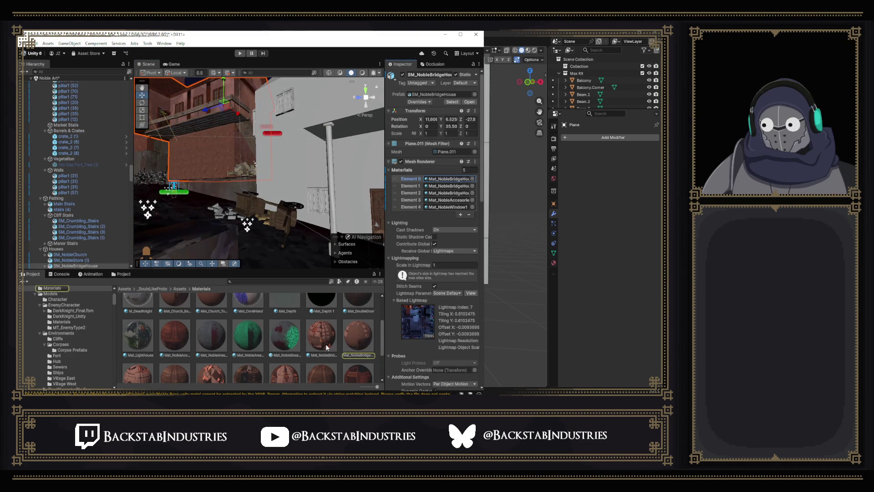
# Fly up close to the bridge house's plain white wall and select Mat_NobleBridgeHouse_E2
pyautogui.scroll(-3, 326, 347)
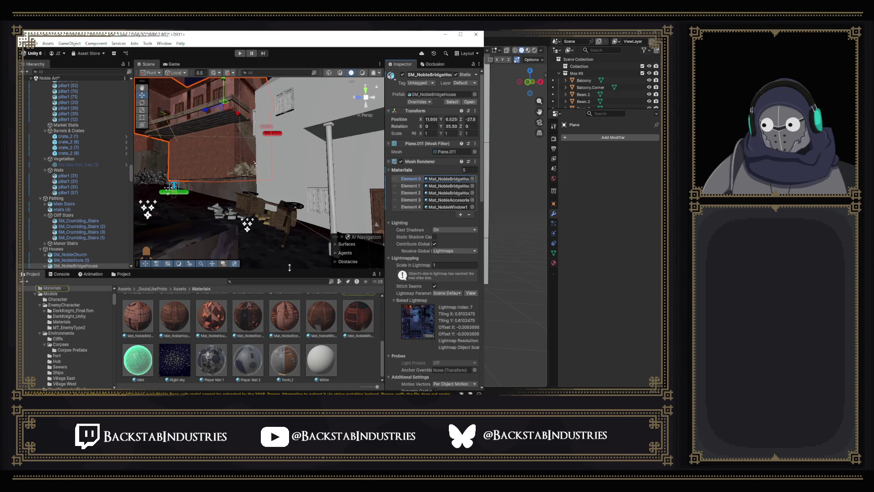
pyautogui.scroll(2, 314, 319)
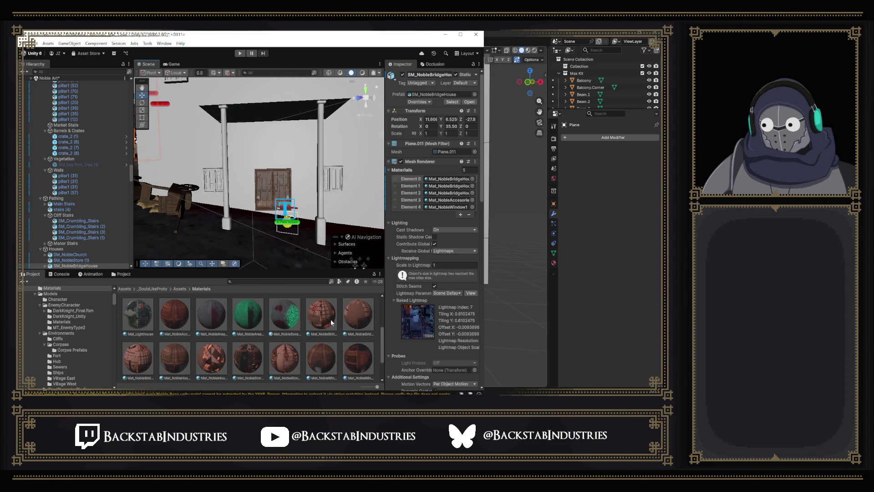
pyautogui.scroll(1, 359, 314)
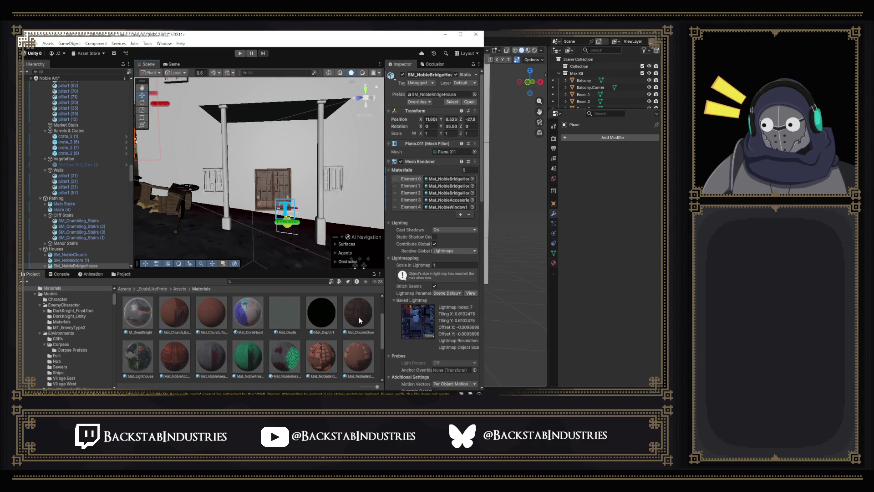
pyautogui.press('w')
pyautogui.press('w')
pyautogui.press('w')
pyautogui.press('w')
pyautogui.press('w')
pyautogui.press('w')
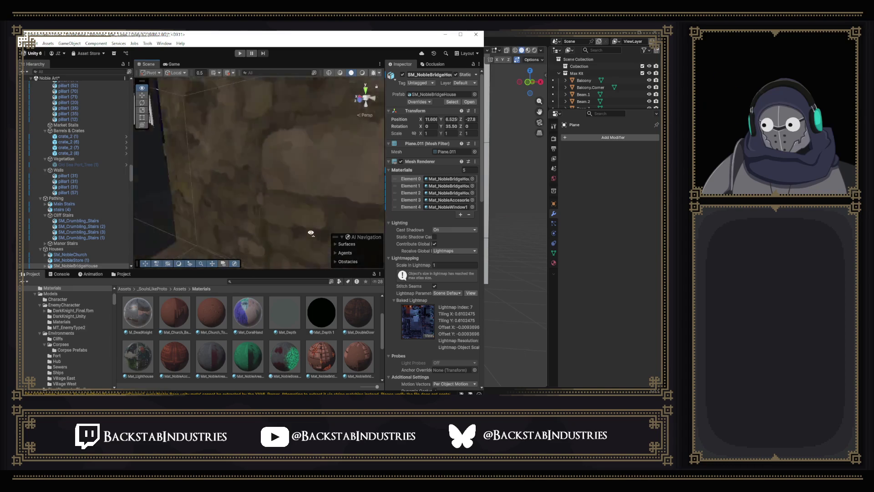
pyautogui.press('s')
pyautogui.press('s')
pyautogui.press('s')
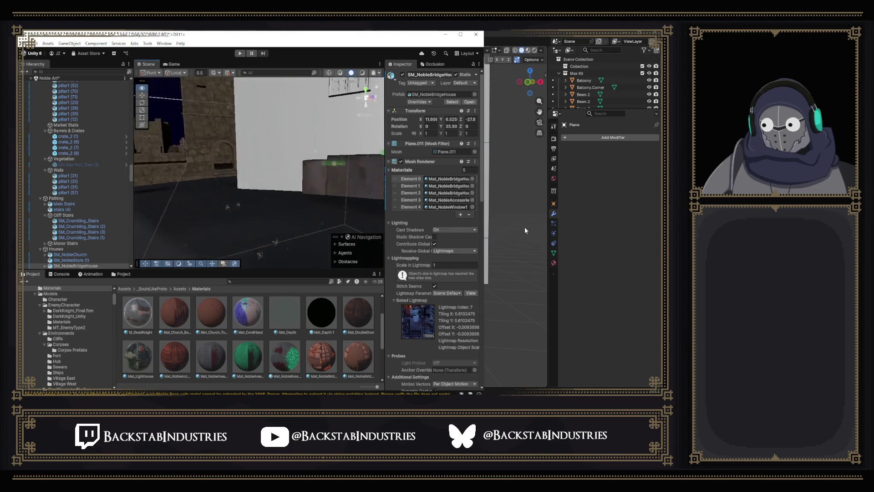
pyautogui.press('w')
pyautogui.press('w')
pyautogui.press('w')
pyautogui.press('s')
pyautogui.press('s')
pyautogui.press('s')
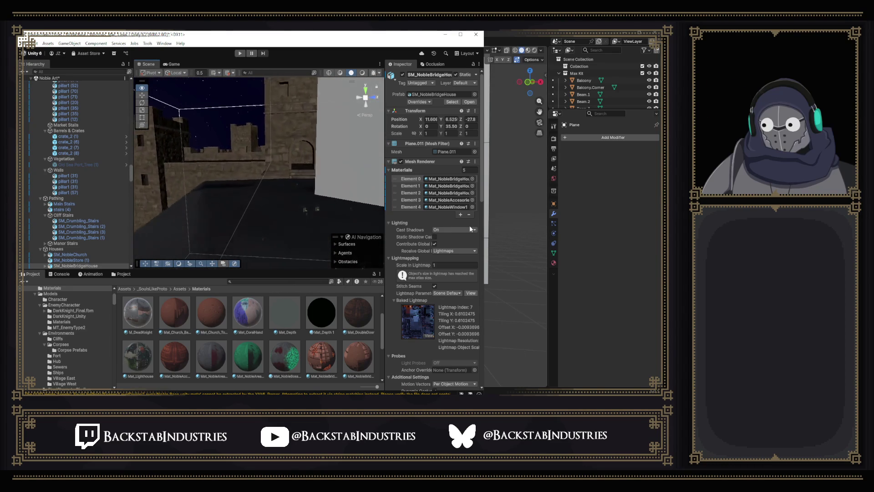
pyautogui.press('w')
pyautogui.press('w')
pyautogui.press('w')
pyautogui.press('w')
pyautogui.press('w')
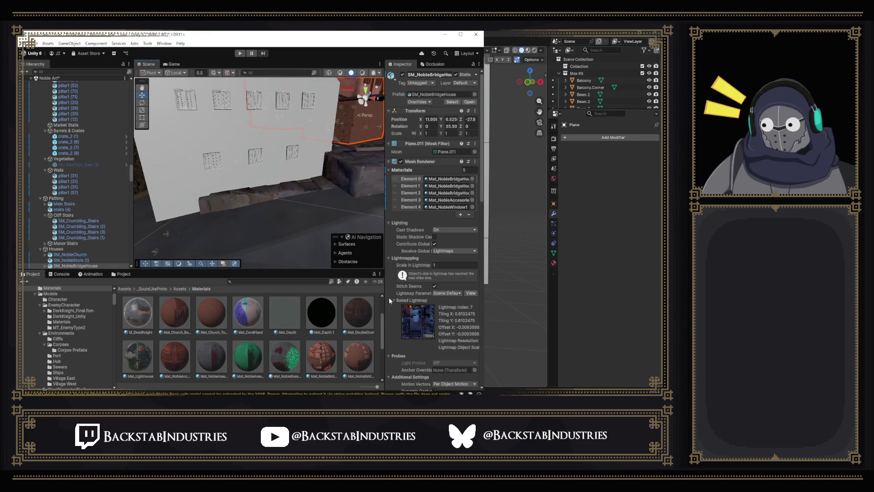
pyautogui.scroll(-2, 353, 343)
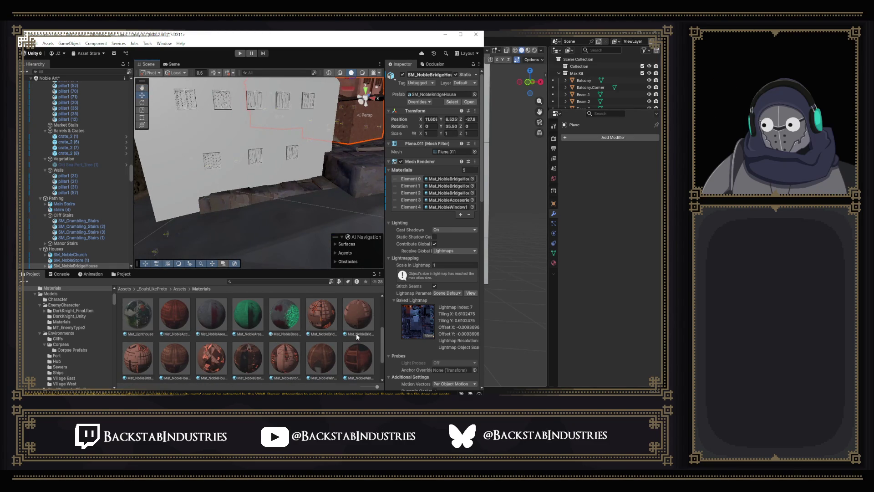
pyautogui.click(358, 333)
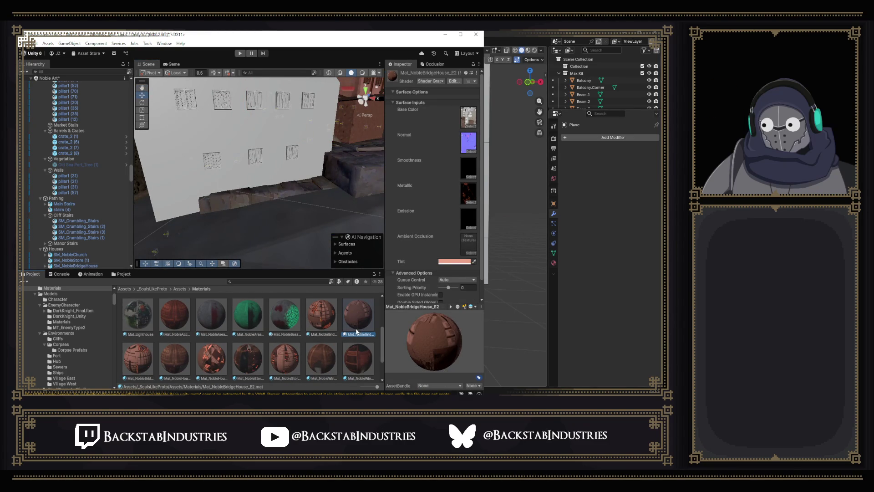
# Drag Mat_NobleHouseV1_Base onto the white house wall
pyautogui.scroll(-1, 357, 332)
pyautogui.click(209, 332)
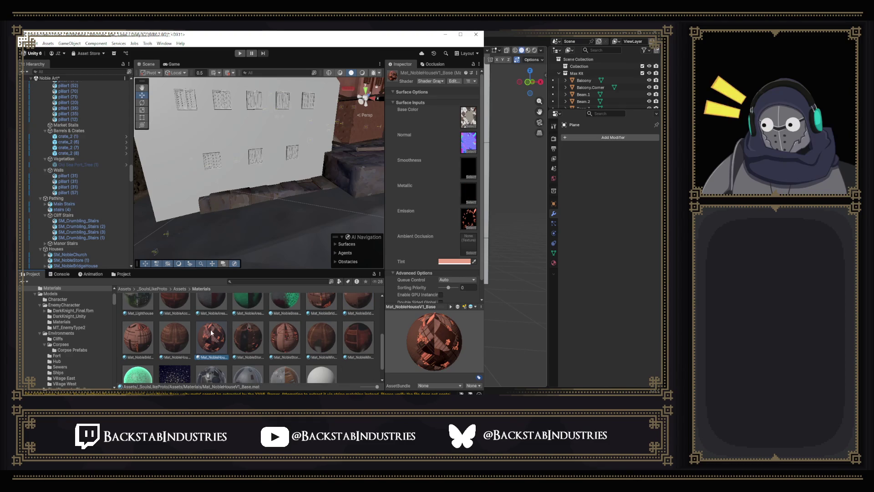
pyautogui.moveTo(239, 296)
pyautogui.mouseDown()
pyautogui.moveTo(269, 157)
pyautogui.moveTo(261, 153)
pyautogui.moveTo(310, 157)
pyautogui.mouseUp()
# Orbit around the house exterior and wooden door, then select SM_NobleHouse_v2
pyautogui.moveTo(602, 166)
pyautogui.mouseDown()
pyautogui.moveTo(297, 196)
pyautogui.moveTo(290, 189)
pyautogui.moveTo(321, 195)
pyautogui.moveTo(310, 272)
pyautogui.mouseUp()
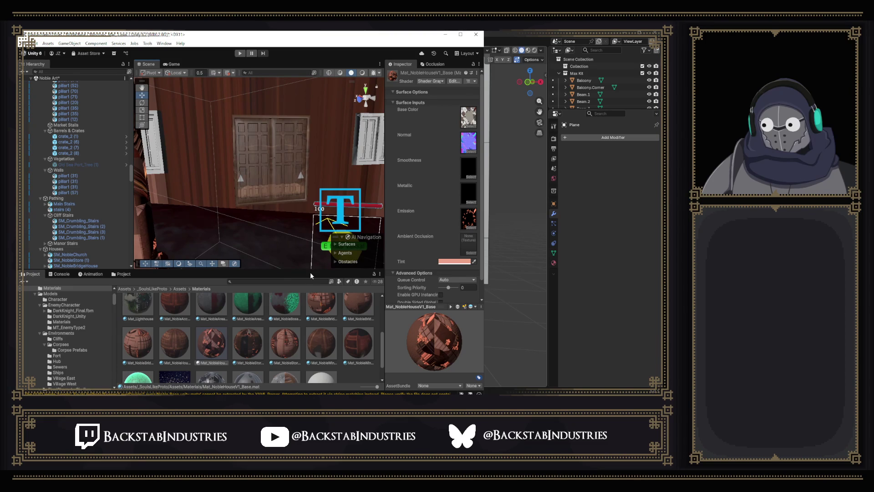
pyautogui.scroll(-2, 243, 334)
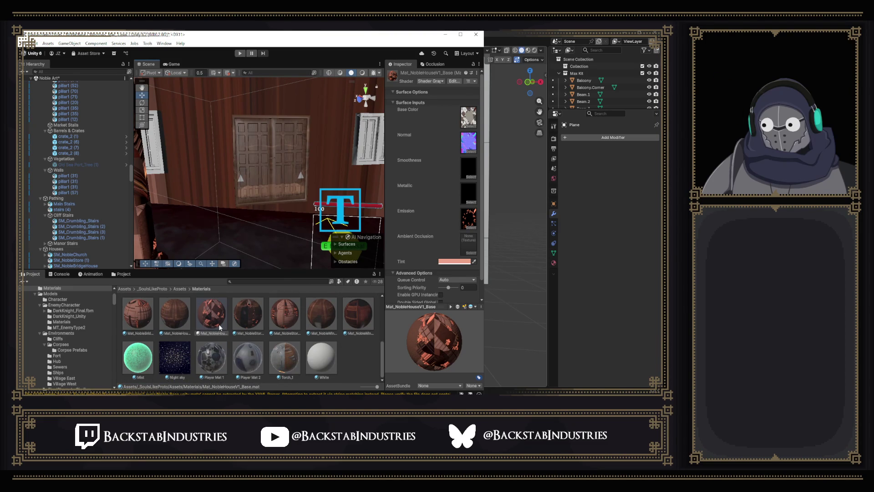
pyautogui.scroll(1, 184, 323)
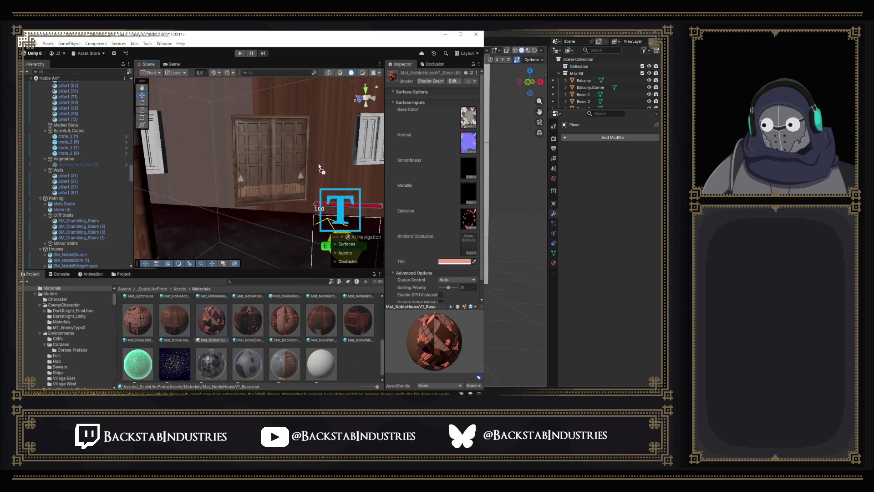
pyautogui.moveTo(318, 162); pyautogui.dragTo(322, 172)
pyautogui.moveTo(263, 218)
pyautogui.mouseDown()
pyautogui.moveTo(296, 183)
pyautogui.moveTo(224, 210)
pyautogui.moveTo(254, 200)
pyautogui.moveTo(245, 212)
pyautogui.mouseUp()
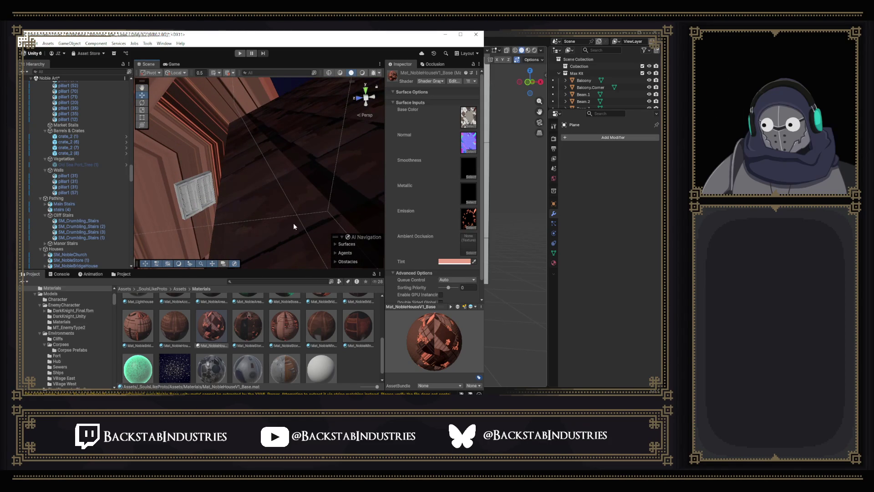
pyautogui.moveTo(272, 182)
pyautogui.mouseDown()
pyautogui.moveTo(213, 203)
pyautogui.moveTo(331, 179)
pyautogui.mouseUp()
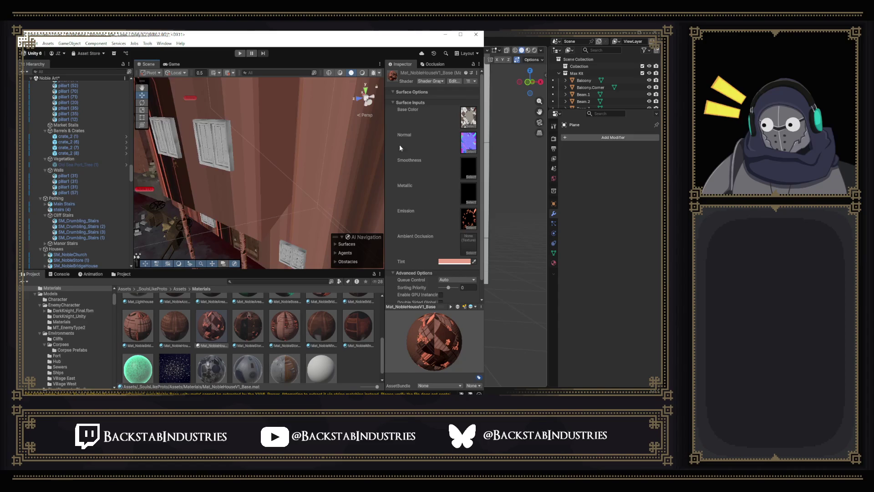
pyautogui.click(157, 209)
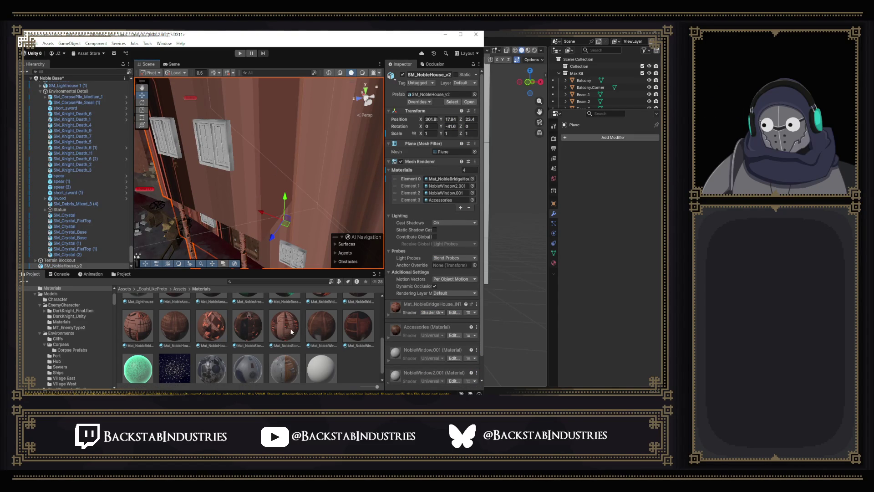
# Move the screen-share window aside and orbit Unity's view around the selected house
pyautogui.scroll(-1, 291, 332)
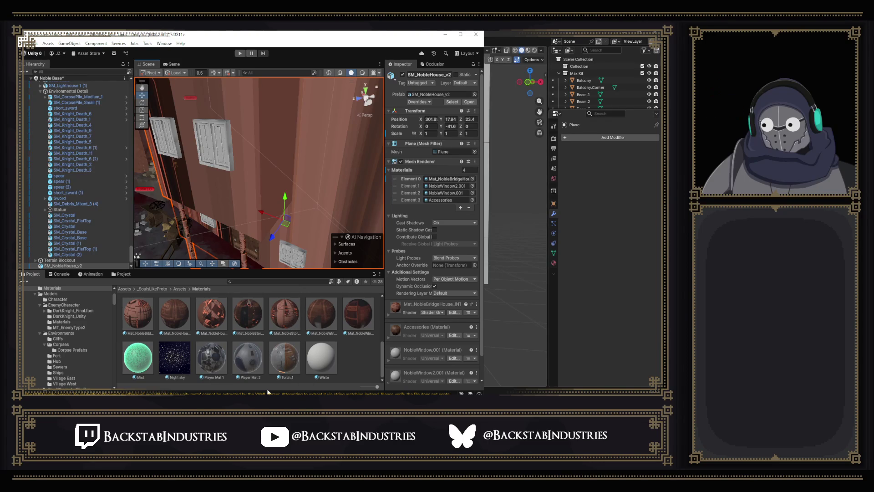
pyautogui.moveTo(237, 395)
pyautogui.click(278, 360)
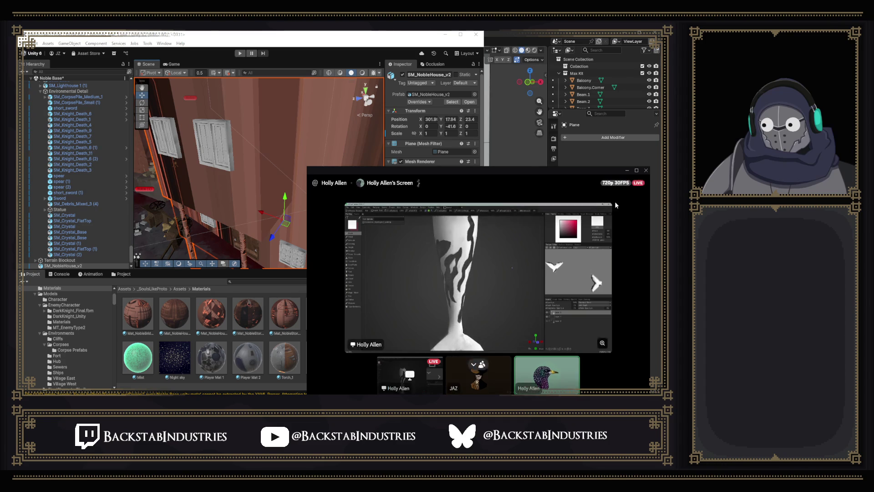
pyautogui.moveTo(555, 172); pyautogui.dragTo(643, 178)
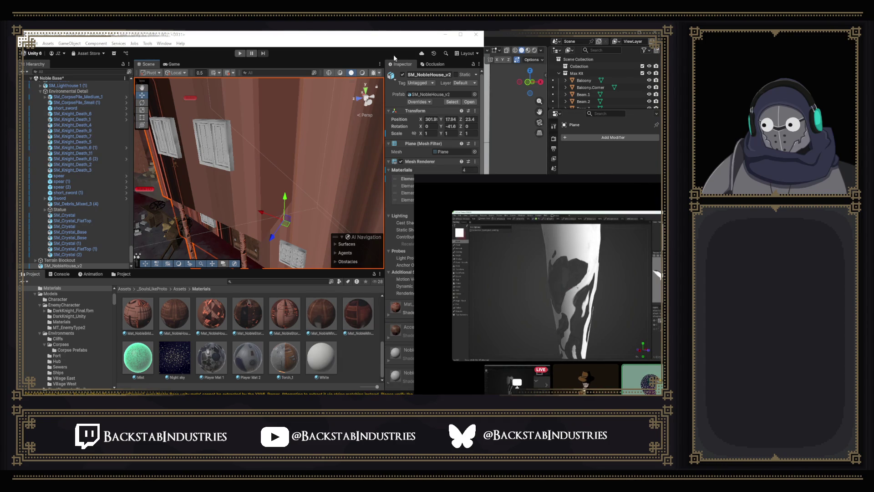
pyautogui.click(368, 43)
pyautogui.scroll(-10, 332, 176)
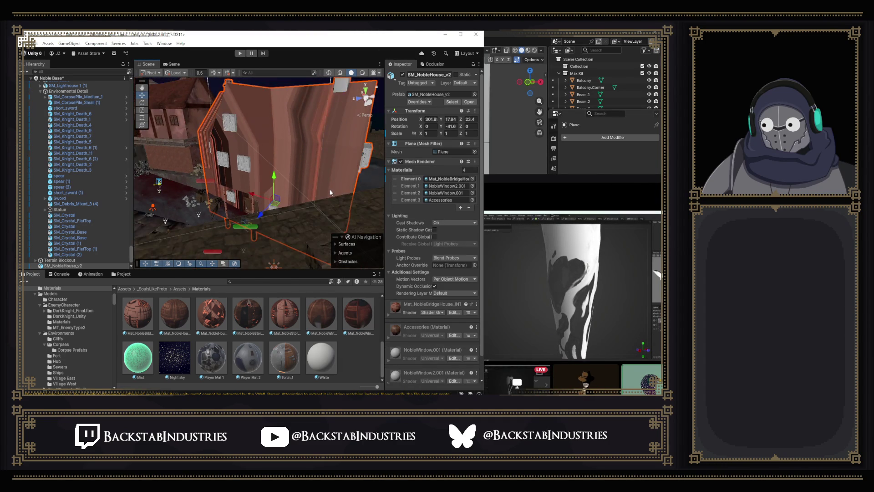
pyautogui.moveTo(331, 192); pyautogui.dragTo(326, 196)
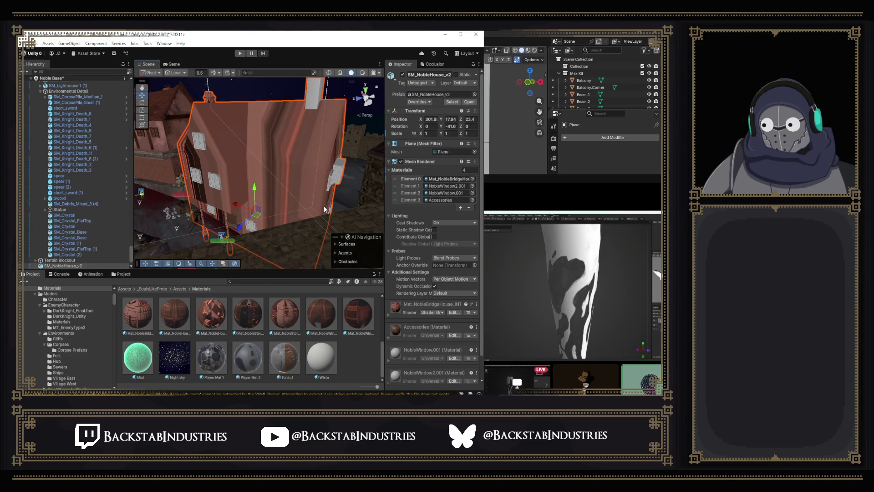
pyautogui.moveTo(318, 201); pyautogui.dragTo(315, 198)
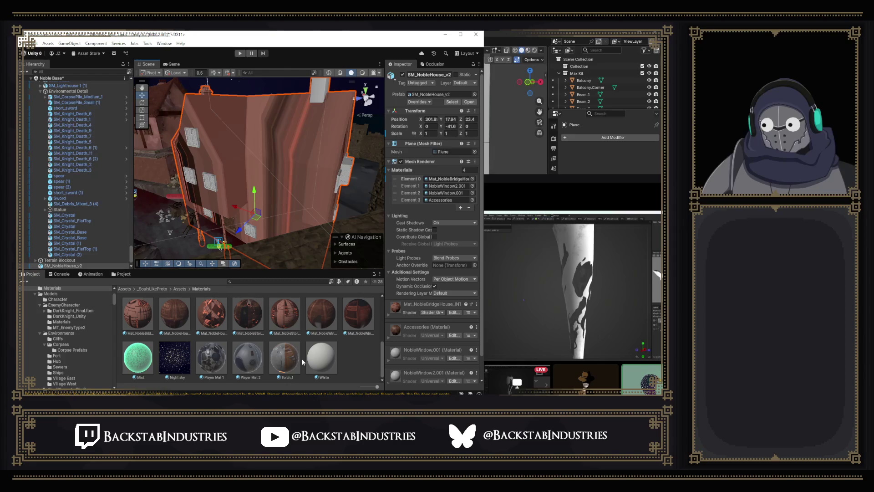
# In Blender, select the back house Plane.003 and enter Edit Mode
pyautogui.hotkey('alt', 'Tab')
pyautogui.scroll(-6, 304, 186)
pyautogui.moveTo(304, 185); pyautogui.dragTo(281, 209)
pyautogui.click(266, 95)
pyautogui.press('Tab')
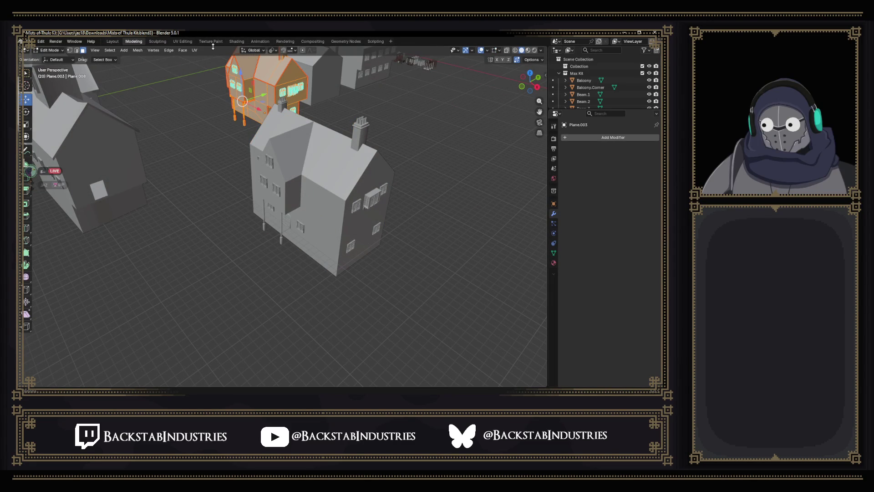
# Switch to the UV Editing layout and edit the other house mesh instead
pyautogui.click(182, 41)
pyautogui.scroll(-5, 419, 283)
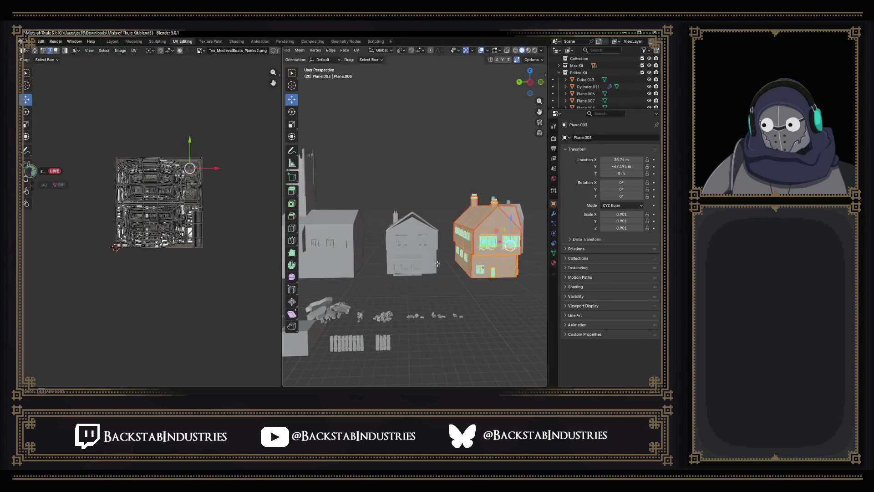
pyautogui.moveTo(418, 284)
pyautogui.mouseDown()
pyautogui.moveTo(300, 291)
pyautogui.moveTo(362, 287)
pyautogui.moveTo(369, 314)
pyautogui.moveTo(417, 223)
pyautogui.moveTo(413, 234)
pyautogui.mouseUp()
pyautogui.scroll(-4, 310, 290)
pyautogui.click(362, 287)
pyautogui.press('Tab')
pyautogui.click(362, 287)
pyautogui.press('Tab')
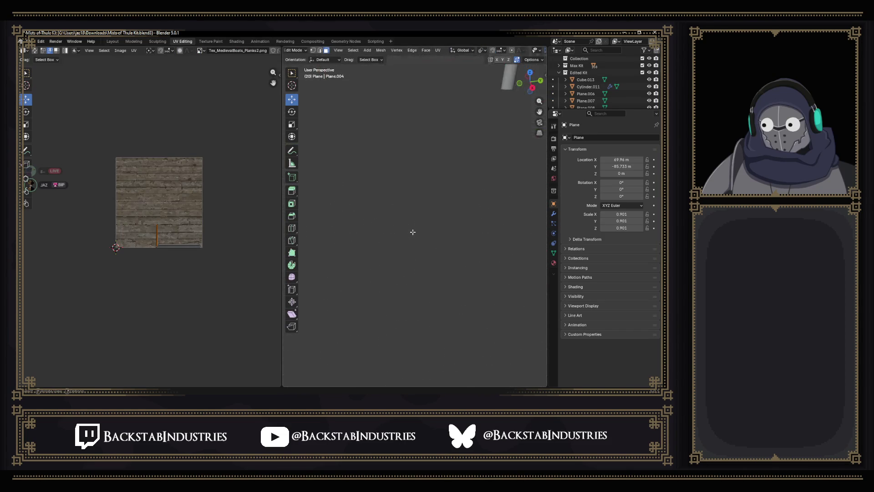
# Select the whole house mesh, apply a 66° Smart UV Project unwrap, and save
pyautogui.moveTo(463, 214); pyautogui.dragTo(459, 202)
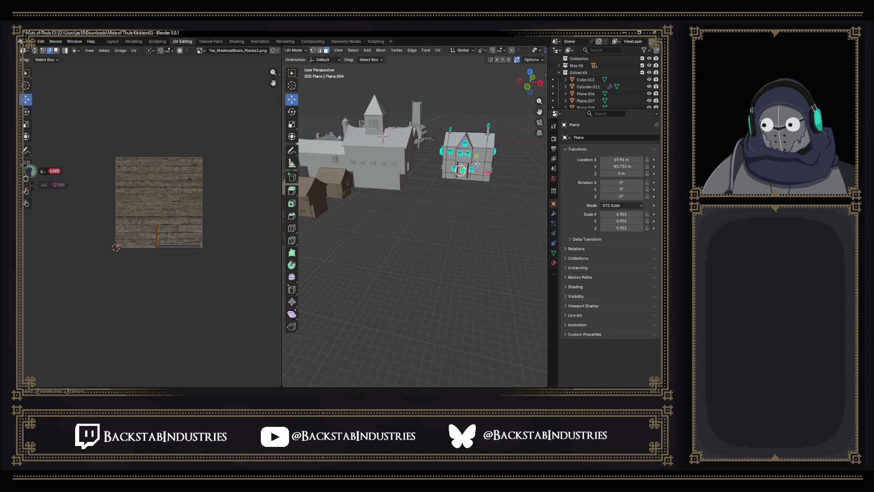
pyautogui.hotkey('ctrl', 'l')
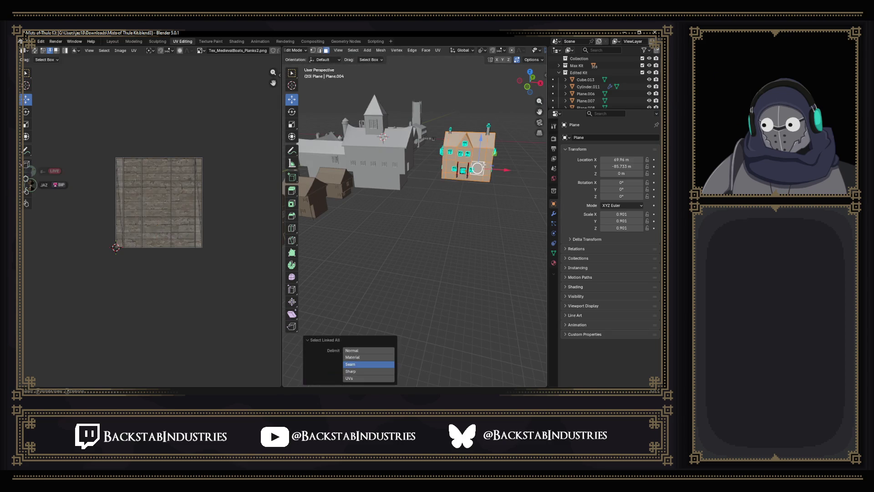
pyautogui.press('u')
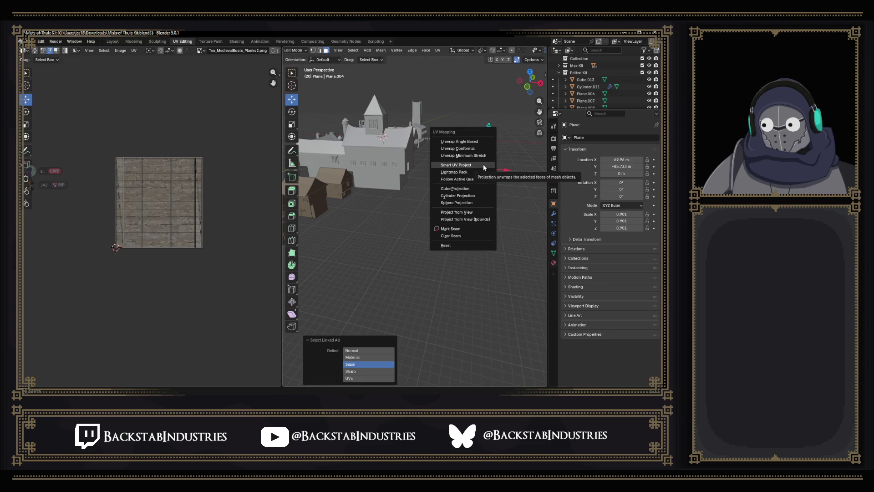
pyautogui.click(468, 143)
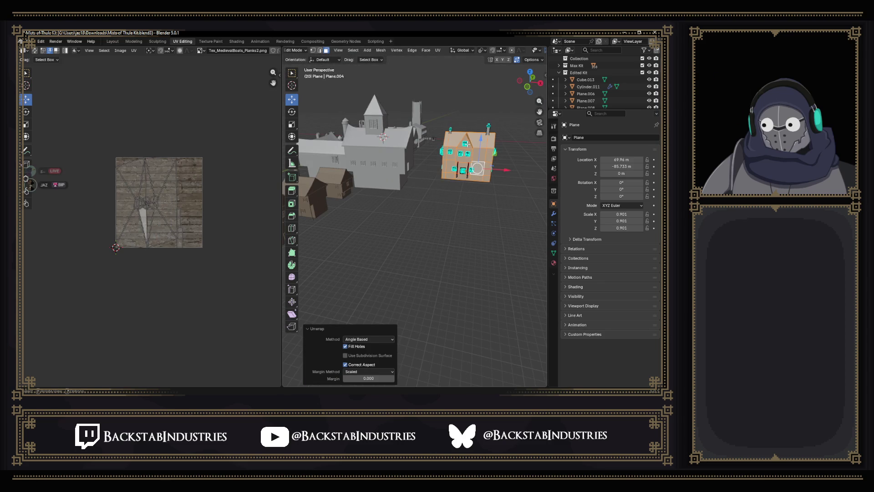
pyautogui.press('u')
pyautogui.click(456, 167)
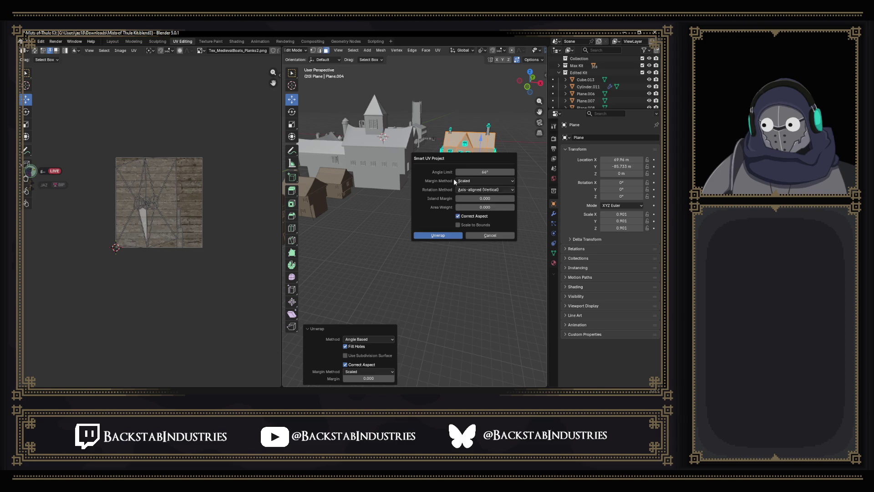
pyautogui.click(441, 235)
pyautogui.hotkey('ctrl', 's')
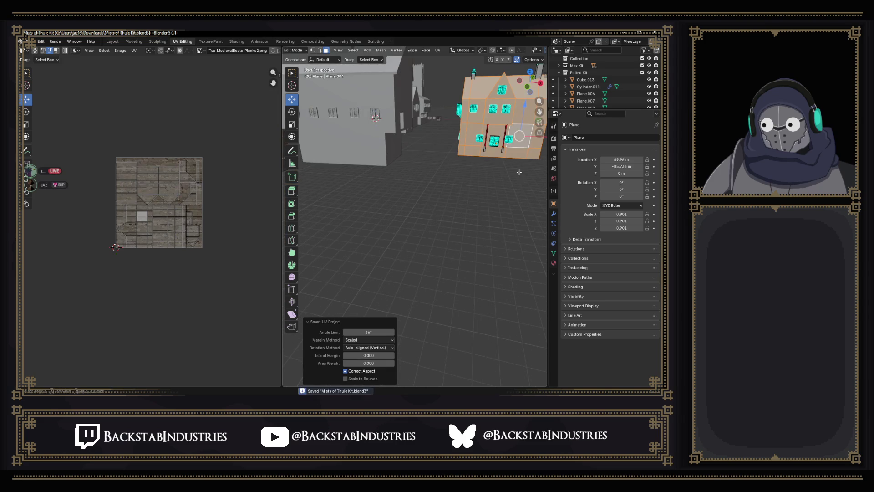
# Export the house kit as SM_NobleHouse_v2.fbx and return to Unity
pyautogui.press('KP_Decimal')
pyautogui.press('KP_Decimal')
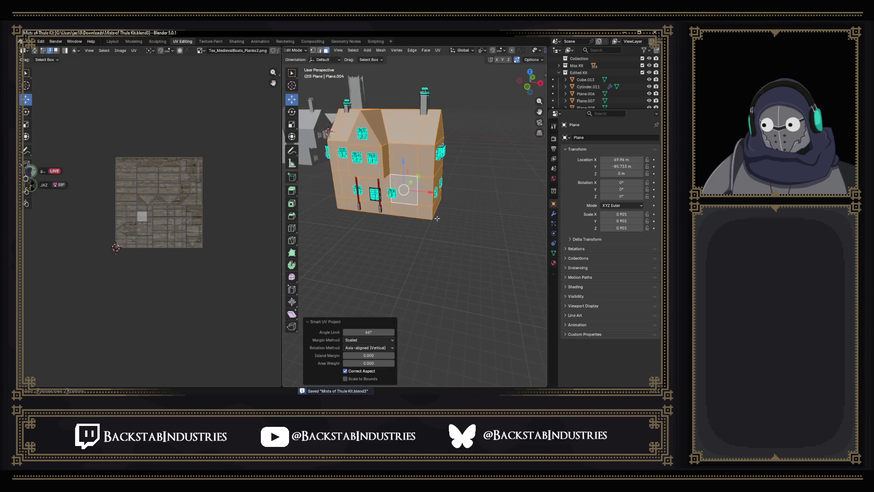
pyautogui.moveTo(431, 226)
pyautogui.mouseDown()
pyautogui.moveTo(450, 254)
pyautogui.moveTo(433, 240)
pyautogui.mouseUp()
pyautogui.scroll(6, 450, 255)
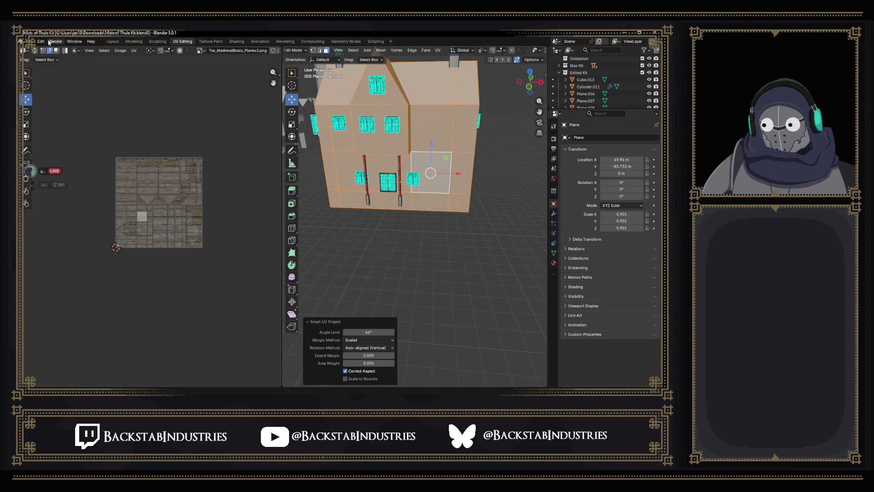
pyautogui.click(30, 41)
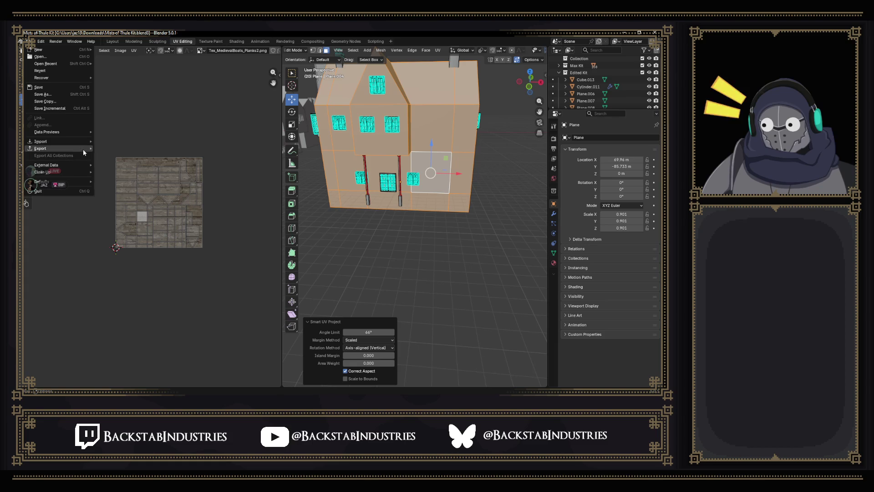
pyautogui.moveTo(83, 149)
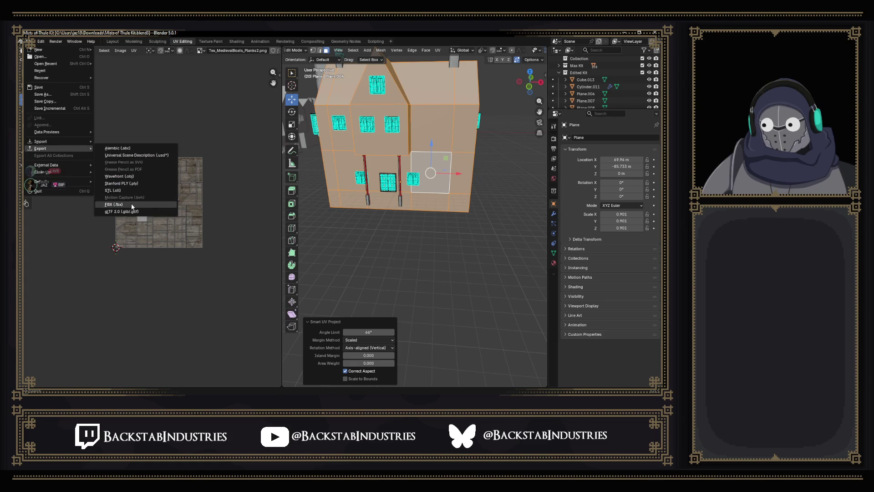
pyautogui.click(133, 204)
pyautogui.click(334, 279)
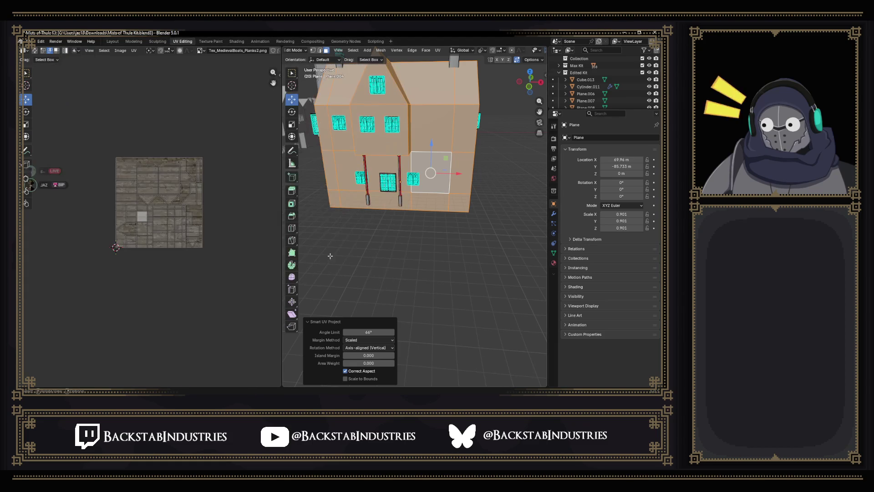
pyautogui.hotkey('alt', 'Tab')
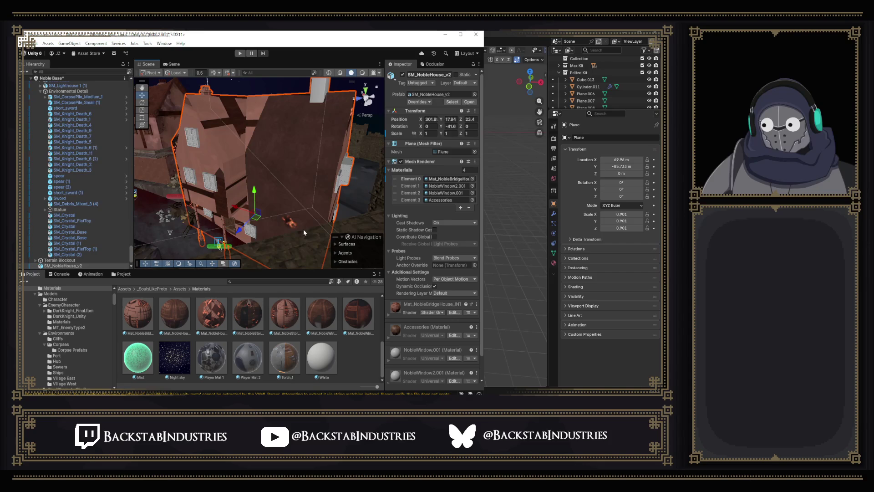
# Select the barrack and locate its plaster2 material in the Project window
pyautogui.moveTo(300, 182)
pyautogui.mouseDown()
pyautogui.moveTo(338, 177)
pyautogui.moveTo(554, 194)
pyautogui.moveTo(275, 179)
pyautogui.mouseUp()
pyautogui.click(270, 179)
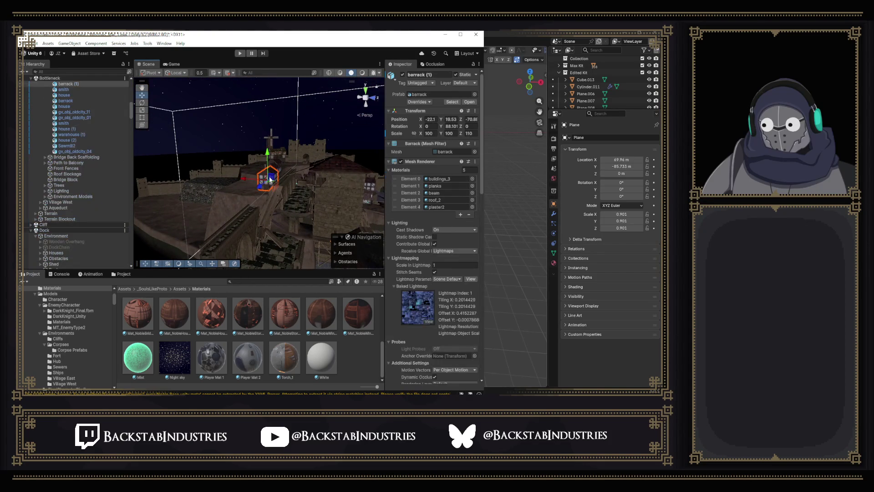
pyautogui.moveTo(317, 185)
pyautogui.mouseDown()
pyautogui.moveTo(385, 219)
pyautogui.moveTo(424, 210)
pyautogui.mouseUp()
pyautogui.click(438, 206)
pyautogui.moveTo(323, 221)
pyautogui.mouseDown()
pyautogui.moveTo(203, 211)
pyautogui.moveTo(302, 244)
pyautogui.mouseUp()
pyautogui.hotkey('alt', 'Tab')
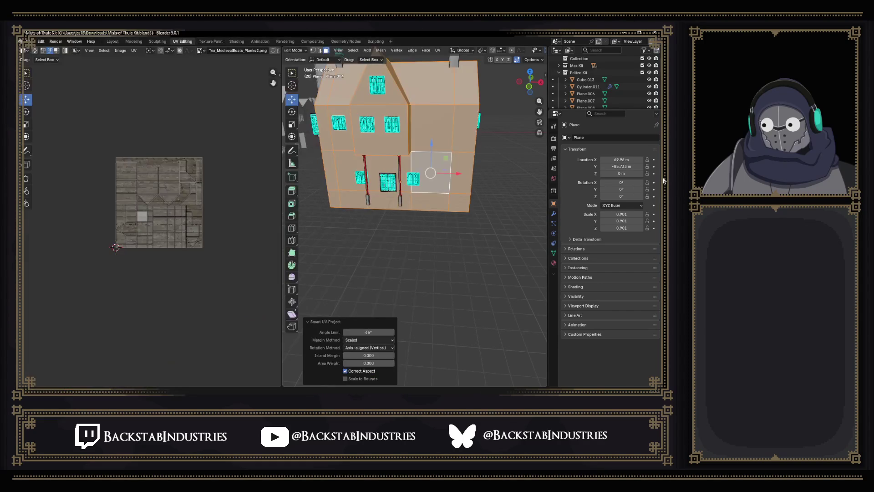
pyautogui.hotkey('alt', 'Tab')
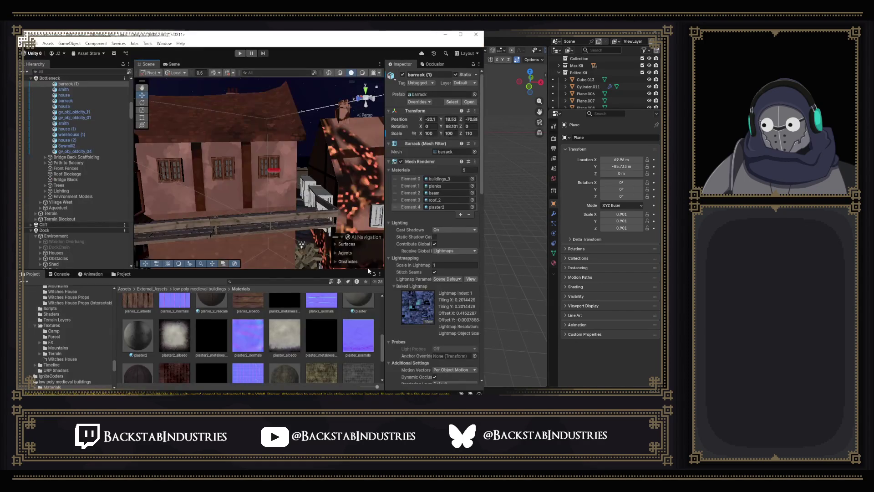
# Drag plaster2 onto the noble house and orbit around to check the new walls
pyautogui.scroll(1, 357, 311)
pyautogui.moveTo(357, 312)
pyautogui.mouseDown()
pyautogui.moveTo(228, 199)
pyautogui.moveTo(352, 204)
pyautogui.mouseUp()
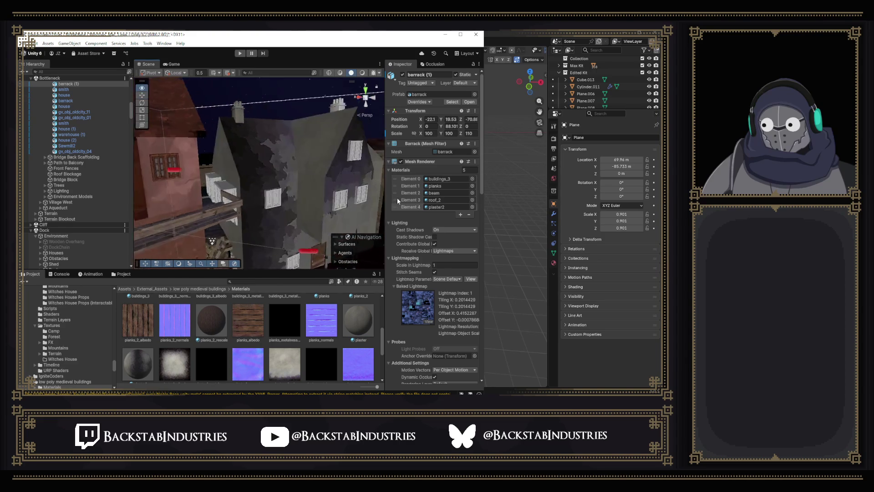
pyautogui.scroll(-1, 235, 312)
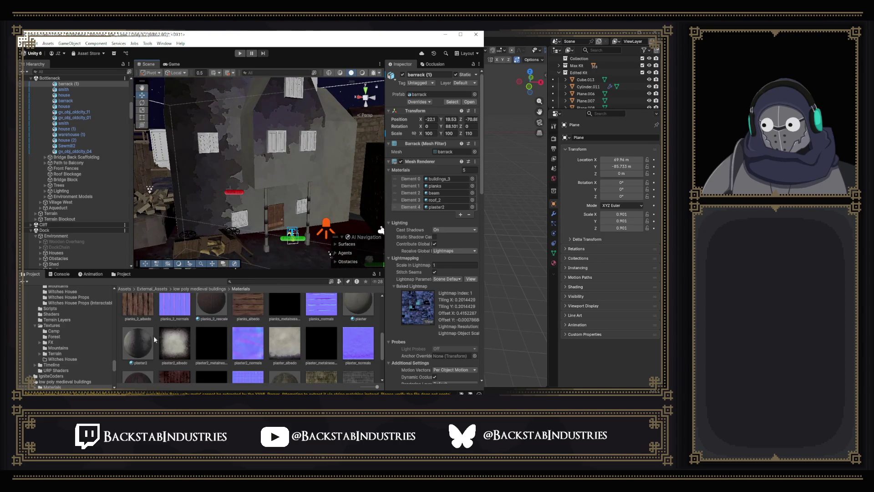
pyautogui.moveTo(326, 185); pyautogui.dragTo(317, 143)
pyautogui.moveTo(269, 161); pyautogui.dragTo(326, 147)
pyautogui.scroll(2, 254, 337)
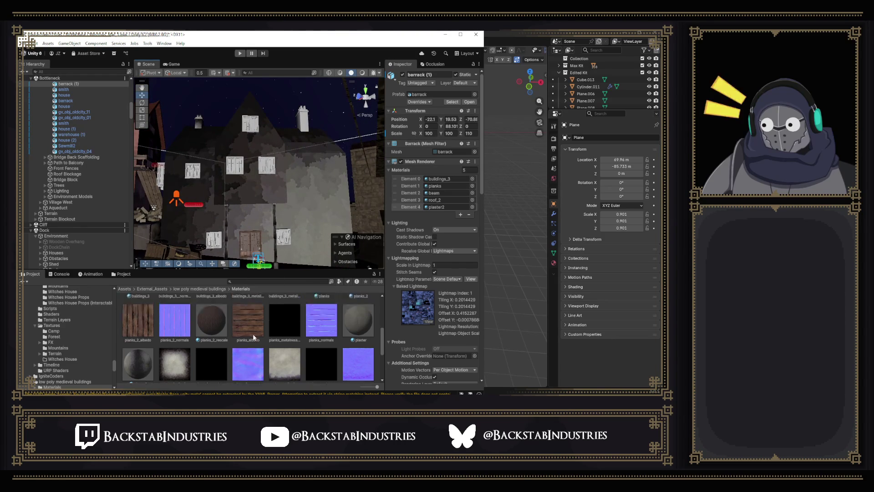
pyautogui.scroll(1, 273, 314)
pyautogui.moveTo(300, 227)
pyautogui.mouseDown()
pyautogui.moveTo(367, 199)
pyautogui.moveTo(142, 193)
pyautogui.mouseUp()
pyautogui.moveTo(596, 181); pyautogui.dragTo(592, 190)
pyautogui.moveTo(214, 219)
pyautogui.mouseDown()
pyautogui.moveTo(199, 222)
pyautogui.moveTo(293, 217)
pyautogui.moveTo(328, 182)
pyautogui.moveTo(311, 181)
pyautogui.mouseUp()
pyautogui.moveTo(247, 214); pyautogui.dragTo(281, 243)
# Select SM_NobleHouse_v2 and locate its plaster2 (Element 0) and Accessories (Element 3) materials
pyautogui.click(281, 243)
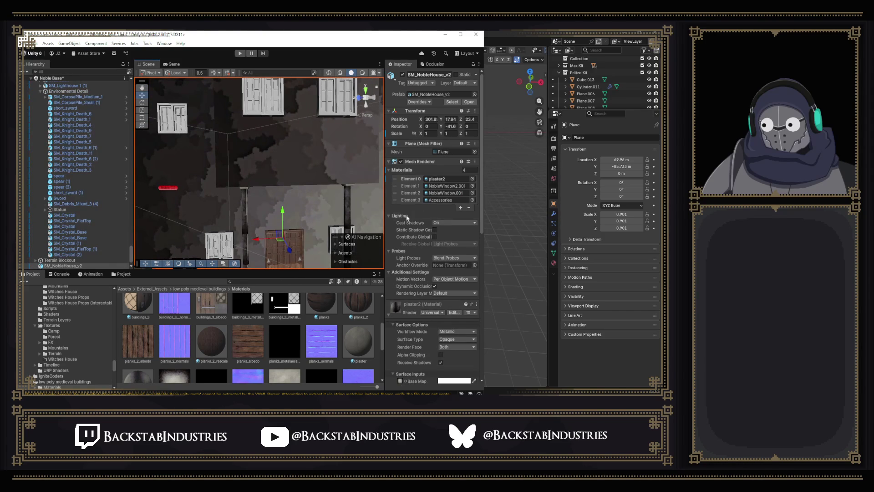
pyautogui.click(441, 181)
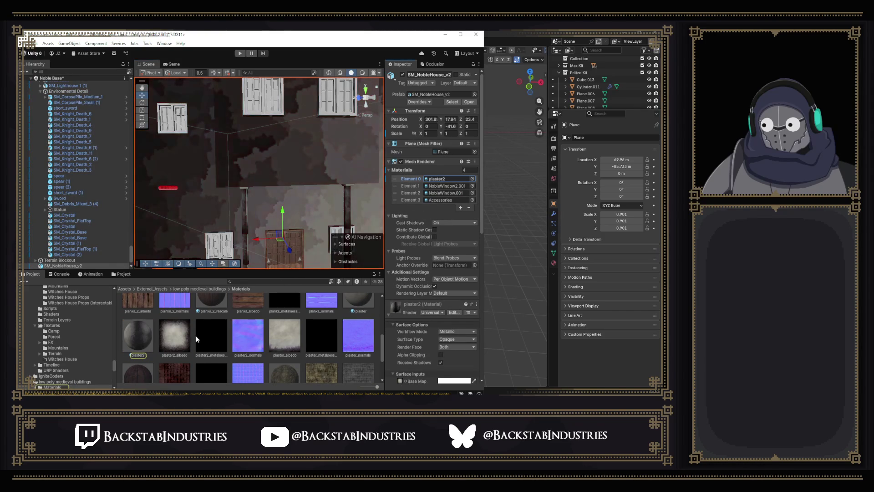
pyautogui.scroll(-2, 208, 329)
pyautogui.scroll(-1, 220, 324)
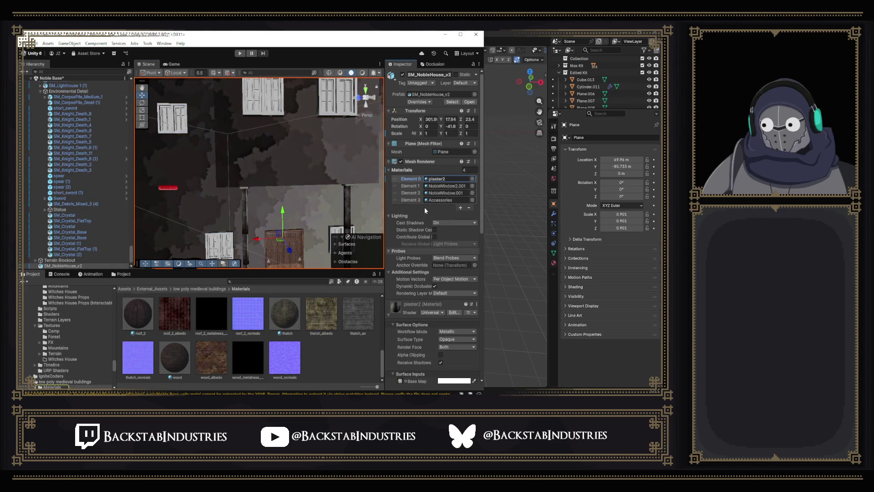
pyautogui.click(437, 201)
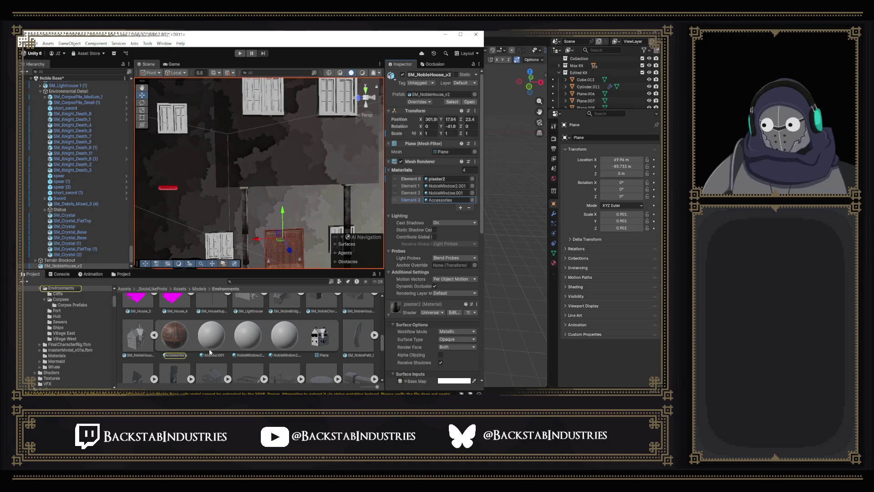
pyautogui.click(155, 336)
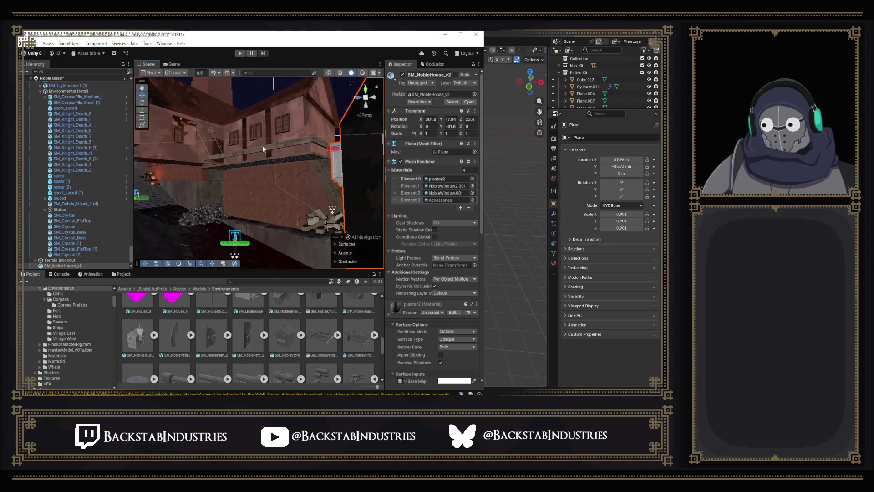
# Find SM_NobleBridgeHouse's window material and apply it to the house's window shutters
pyautogui.click(275, 131)
pyautogui.moveTo(347, 219); pyautogui.dragTo(447, 199)
pyautogui.click(438, 208)
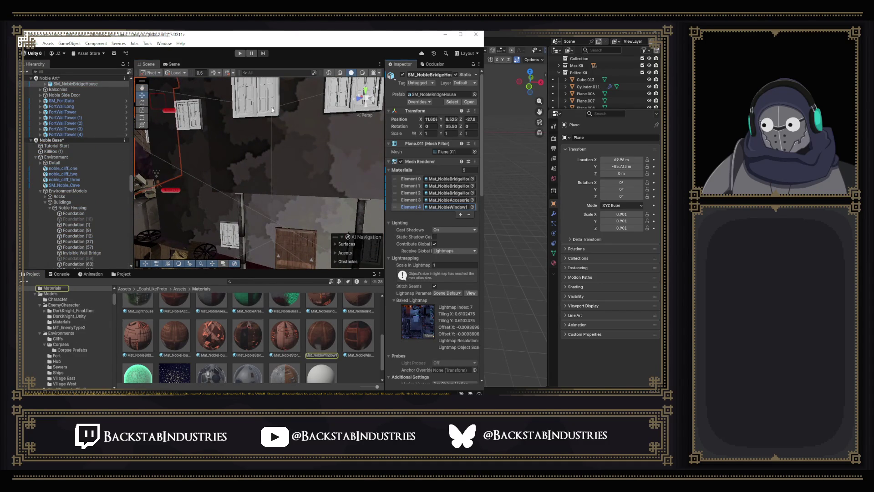
pyautogui.moveTo(292, 191)
pyautogui.mouseDown()
pyautogui.moveTo(274, 126)
pyautogui.moveTo(328, 175)
pyautogui.moveTo(349, 155)
pyautogui.moveTo(328, 150)
pyautogui.moveTo(319, 183)
pyautogui.mouseUp()
pyautogui.moveTo(255, 200)
pyautogui.mouseDown()
pyautogui.moveTo(289, 228)
pyautogui.moveTo(249, 205)
pyautogui.moveTo(308, 277)
pyautogui.mouseUp()
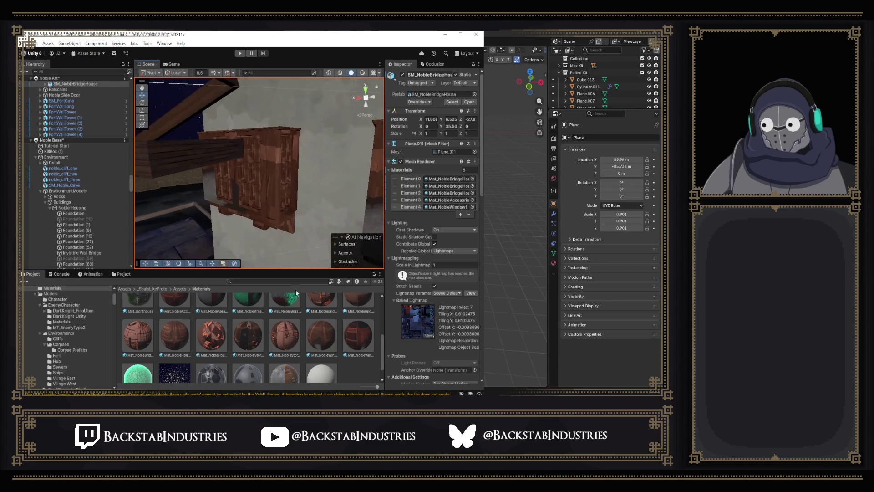
pyautogui.moveTo(324, 337); pyautogui.dragTo(285, 215)
pyautogui.moveTo(294, 319); pyautogui.dragTo(270, 208)
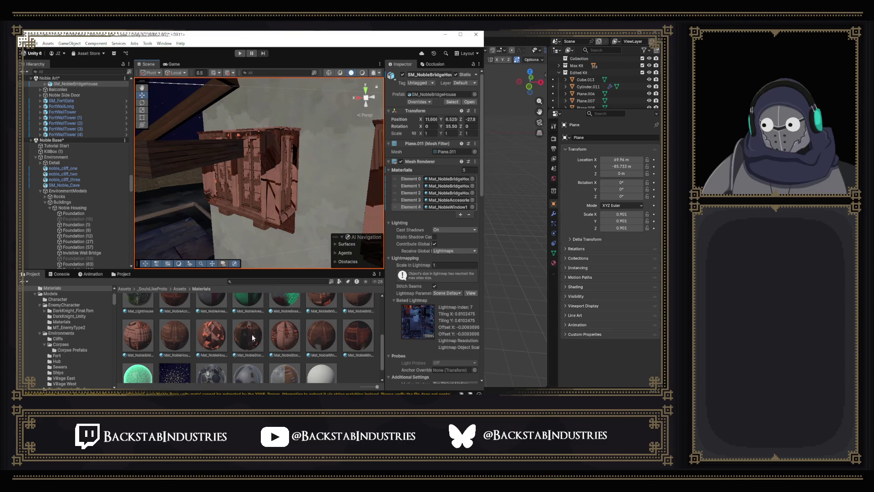
pyautogui.moveTo(260, 233)
pyautogui.mouseDown()
pyautogui.moveTo(221, 213)
pyautogui.moveTo(220, 284)
pyautogui.mouseUp()
# Give the door and cabinets the darker reddish Noble wood material
pyautogui.scroll(-1, 193, 339)
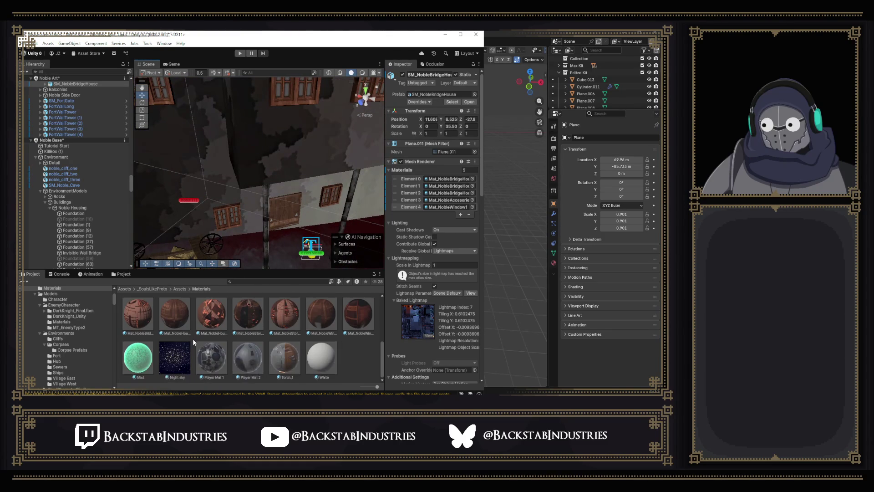
pyautogui.scroll(4, 223, 339)
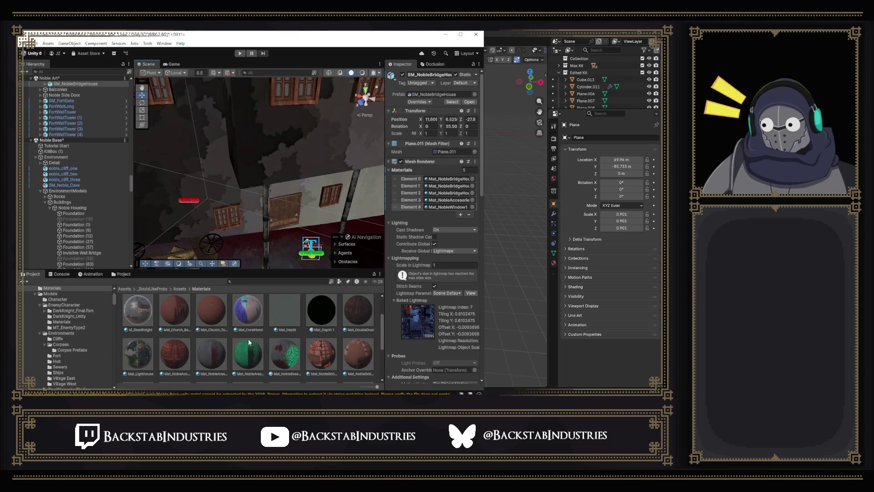
pyautogui.scroll(1, 314, 351)
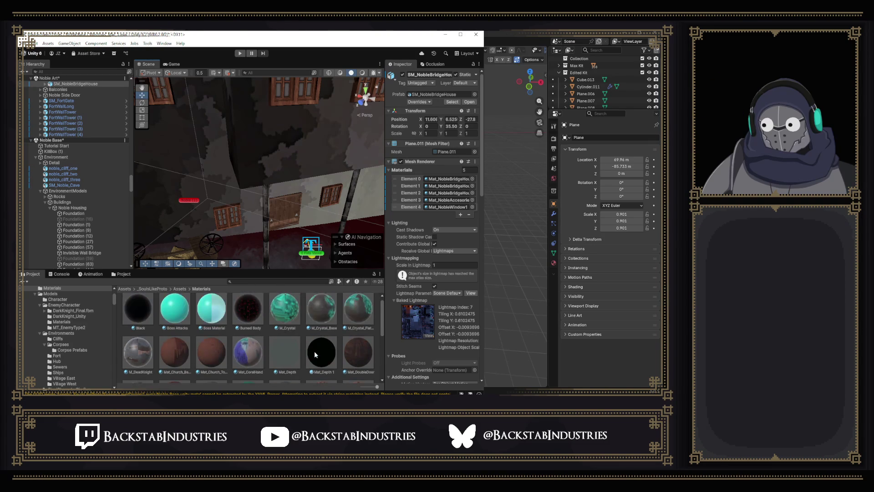
pyautogui.scroll(-2, 314, 351)
pyautogui.moveTo(195, 351)
pyautogui.mouseDown()
pyautogui.moveTo(291, 239)
pyautogui.moveTo(285, 222)
pyautogui.moveTo(221, 195)
pyautogui.moveTo(234, 201)
pyautogui.moveTo(269, 189)
pyautogui.moveTo(241, 266)
pyautogui.mouseUp()
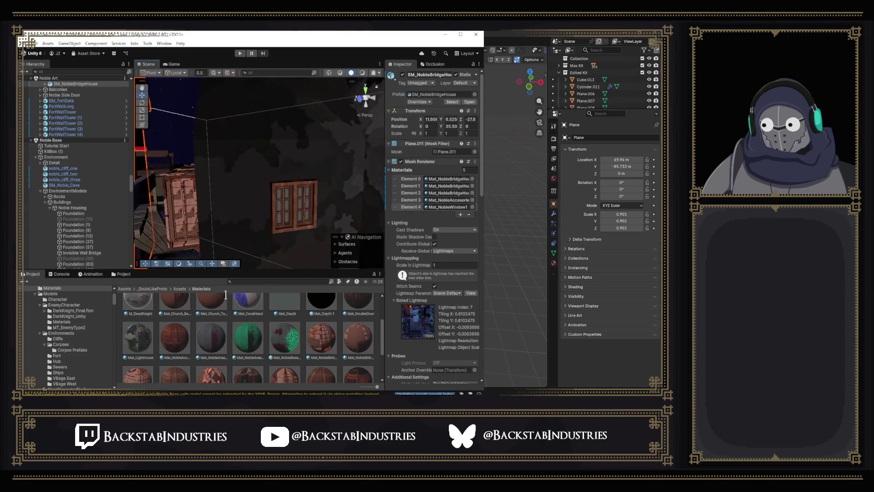
pyautogui.moveTo(179, 344); pyautogui.dragTo(177, 233)
pyautogui.scroll(-1, 288, 331)
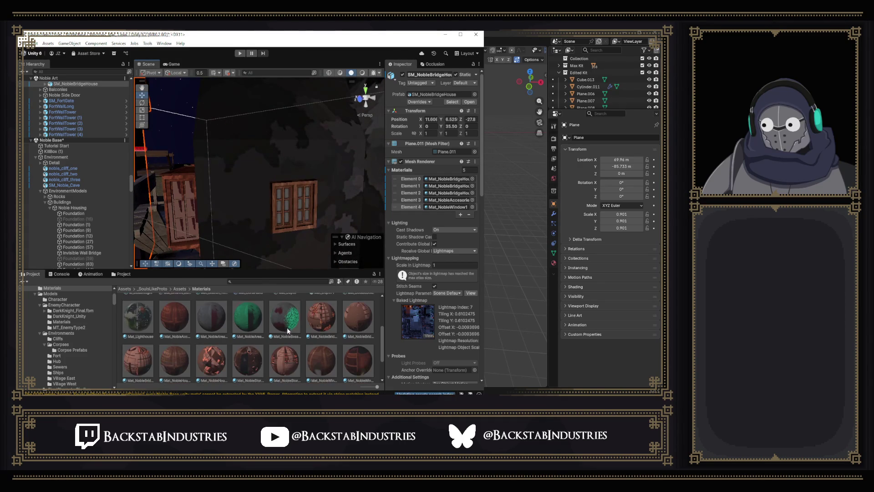
pyautogui.scroll(-1, 275, 349)
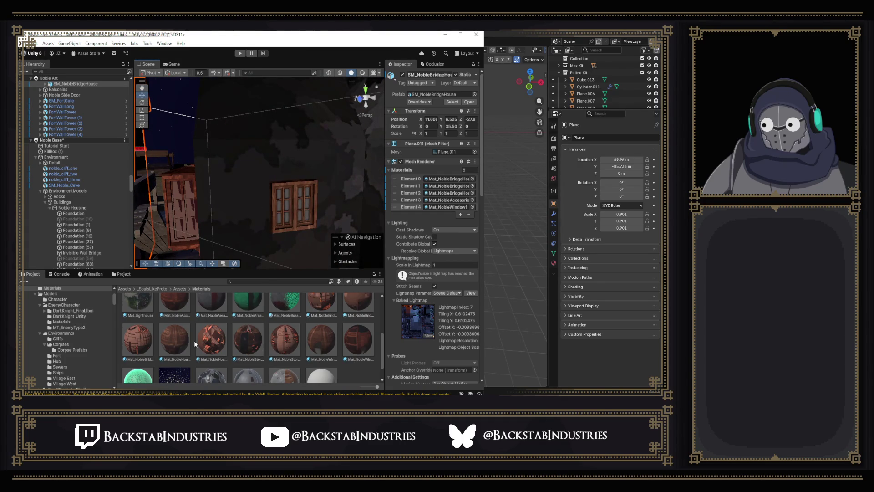
pyautogui.scroll(1, 318, 342)
pyautogui.moveTo(318, 341)
pyautogui.mouseDown()
pyautogui.moveTo(162, 244)
pyautogui.moveTo(188, 228)
pyautogui.moveTo(543, 246)
pyautogui.moveTo(480, 236)
pyautogui.moveTo(493, 206)
pyautogui.moveTo(284, 213)
pyautogui.mouseUp()
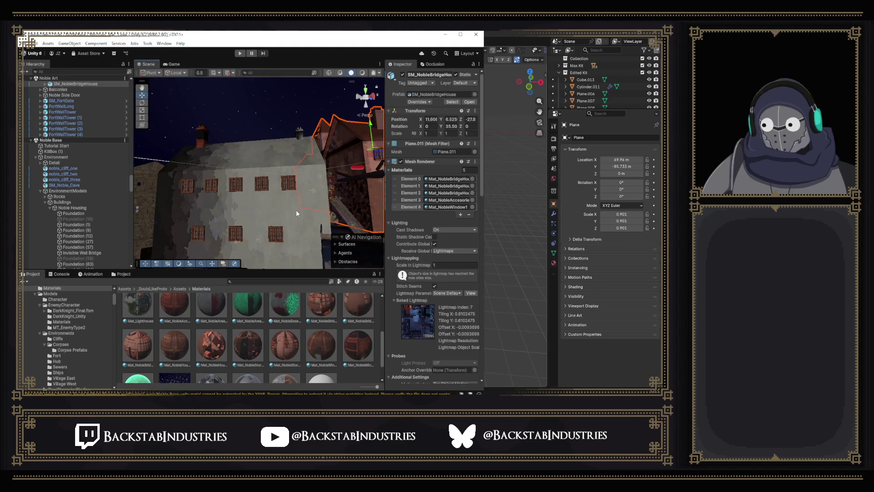
# Locate the house's plaster2 material and compare its settings with the plaster material's
pyautogui.click(304, 230)
pyautogui.click(438, 178)
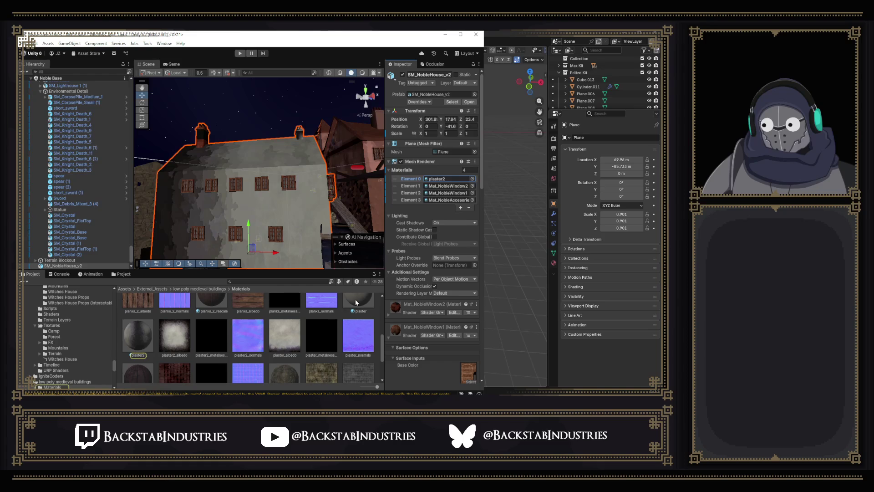
pyautogui.click(357, 303)
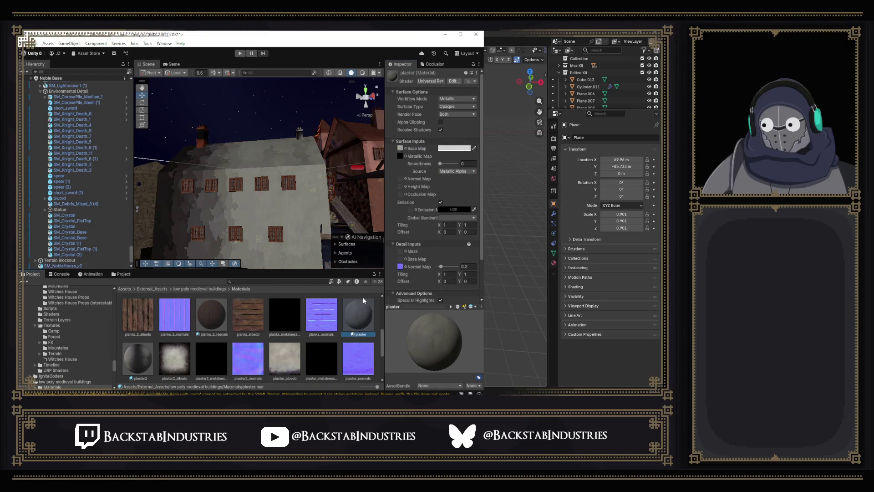
pyautogui.click(137, 357)
pyautogui.moveTo(382, 343); pyautogui.dragTo(382, 319)
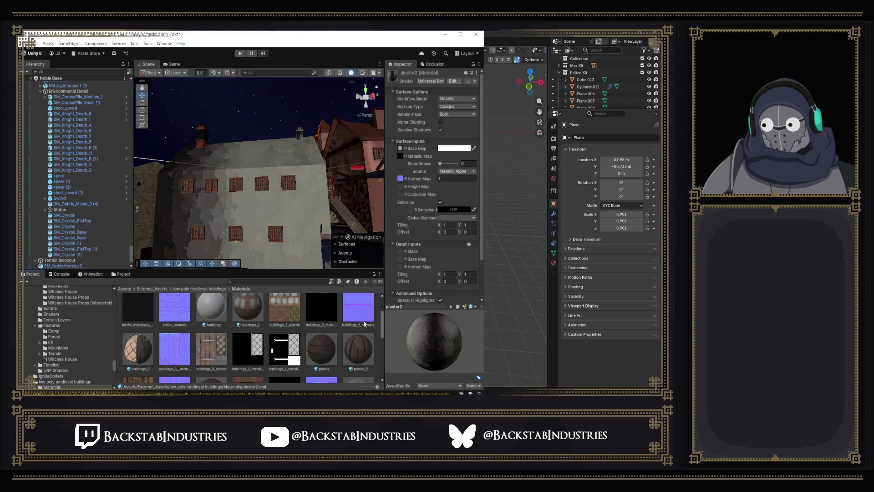
pyautogui.scroll(-5, 248, 337)
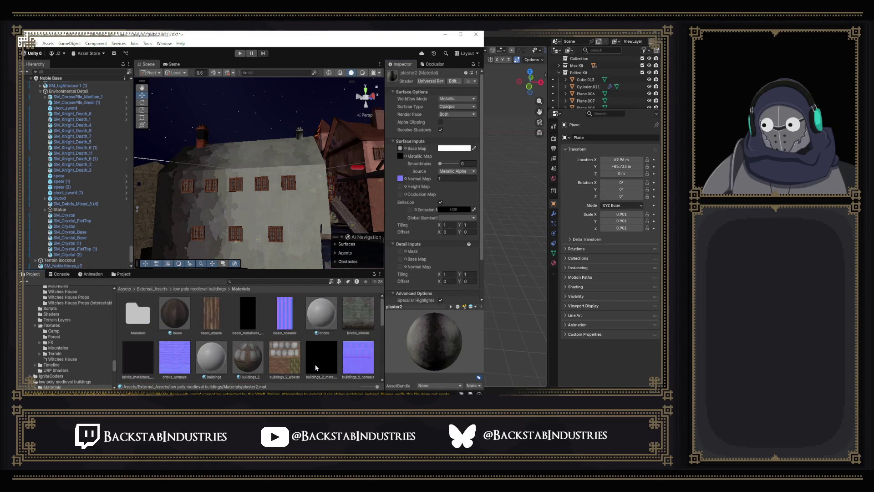
pyautogui.moveTo(301, 262)
pyautogui.mouseDown()
pyautogui.moveTo(285, 234)
pyautogui.moveTo(232, 250)
pyautogui.moveTo(202, 204)
pyautogui.moveTo(221, 204)
pyautogui.mouseUp()
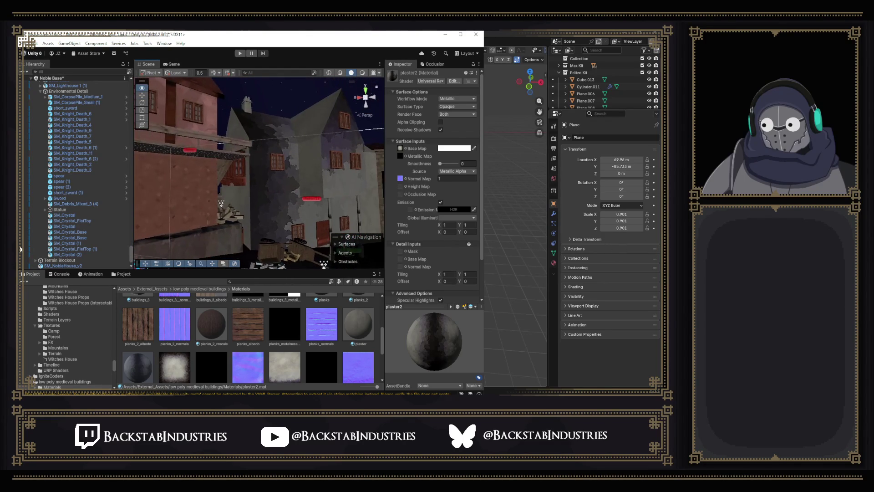
# Turn on scene lighting and fly past the plaster wall up to the chimney and roof
pyautogui.moveTo(265, 129)
pyautogui.mouseDown()
pyautogui.moveTo(265, 175)
pyautogui.moveTo(178, 141)
pyautogui.mouseUp()
pyautogui.click(360, 74)
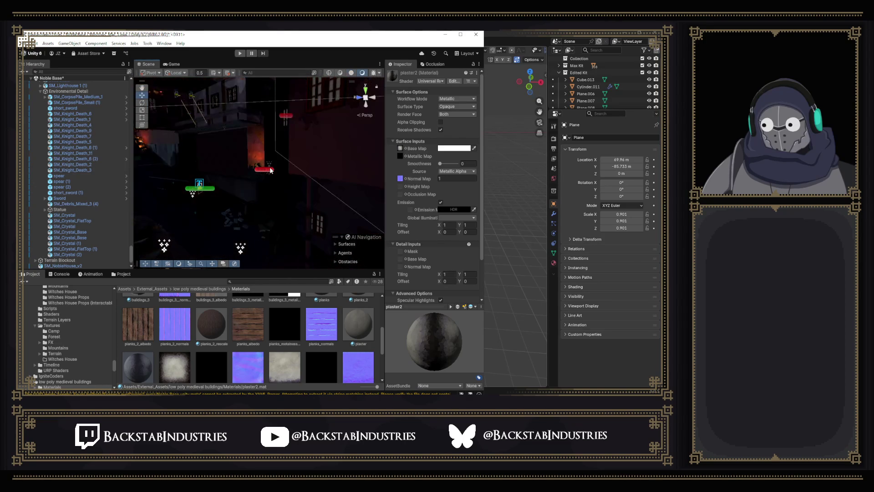
pyautogui.moveTo(355, 136)
pyautogui.mouseDown()
pyautogui.moveTo(346, 139)
pyautogui.moveTo(446, 156)
pyautogui.moveTo(368, 142)
pyautogui.moveTo(333, 146)
pyautogui.moveTo(373, 159)
pyautogui.mouseUp()
pyautogui.moveTo(444, 174)
pyautogui.mouseDown()
pyautogui.moveTo(434, 186)
pyautogui.moveTo(400, 195)
pyautogui.mouseUp()
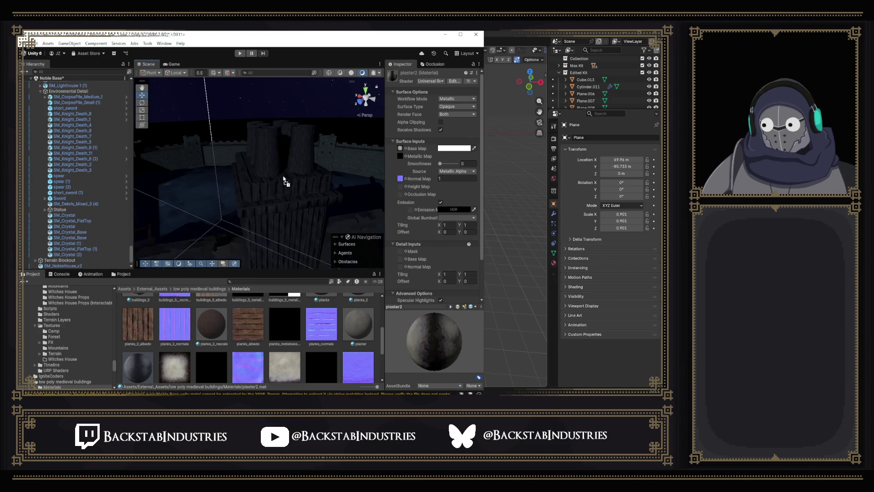
pyautogui.moveTo(283, 177)
pyautogui.mouseDown()
pyautogui.moveTo(354, 188)
pyautogui.moveTo(322, 164)
pyautogui.moveTo(322, 146)
pyautogui.moveTo(215, 170)
pyautogui.moveTo(246, 164)
pyautogui.moveTo(201, 204)
pyautogui.moveTo(330, 153)
pyautogui.moveTo(283, 219)
pyautogui.mouseUp()
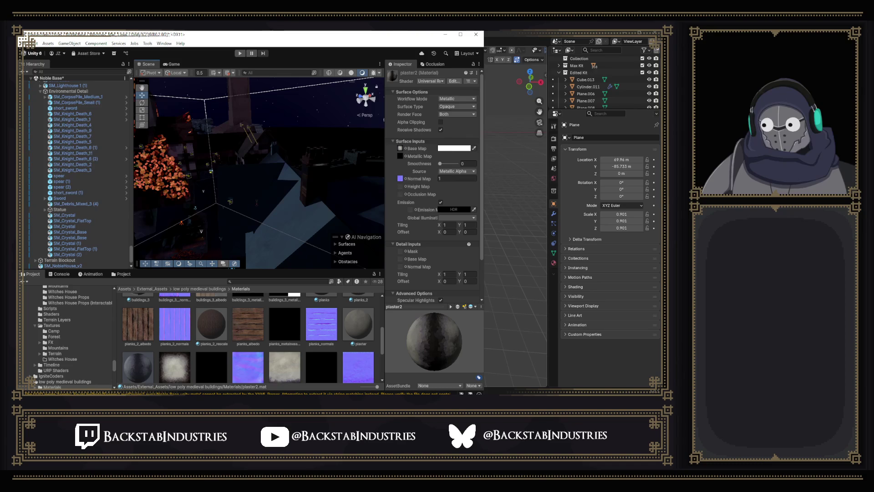
pyautogui.hotkey('alt', 'Tab')
# In Blender, clear the face selection and select the large and small far roof chimneys
pyautogui.scroll(5, 357, 274)
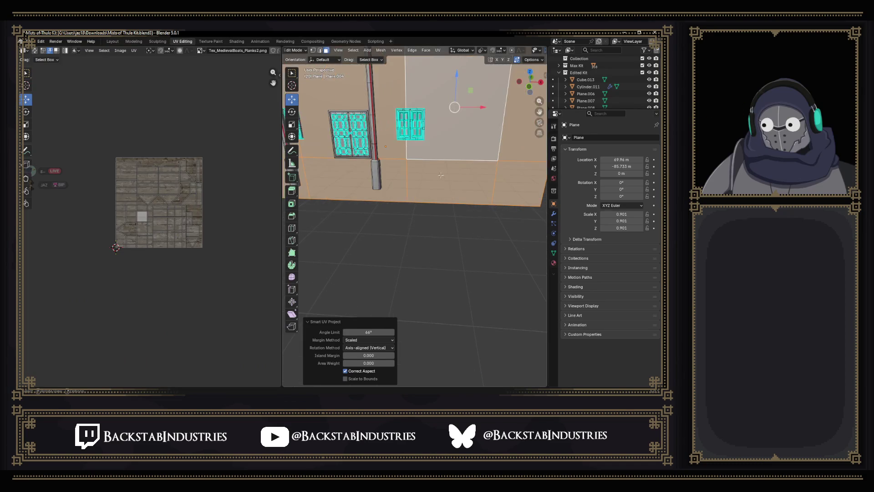
pyautogui.moveTo(353, 267)
pyautogui.mouseDown()
pyautogui.moveTo(393, 256)
pyautogui.moveTo(466, 209)
pyautogui.mouseUp()
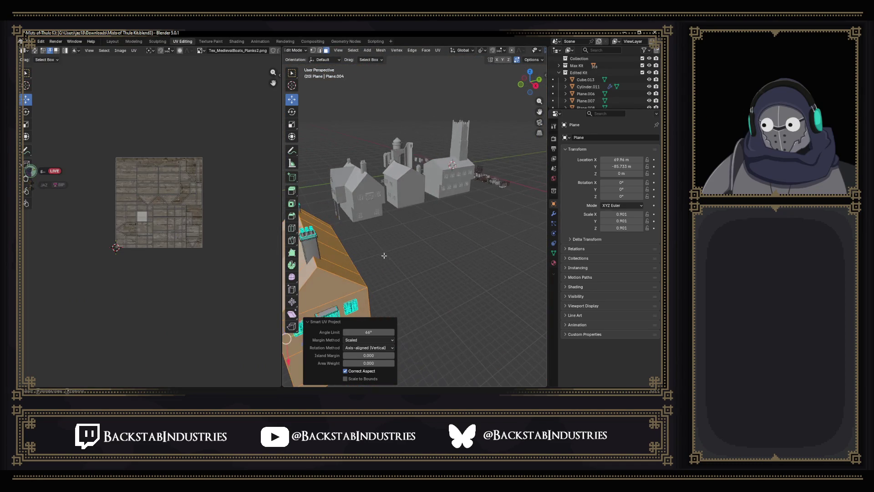
pyautogui.hotkey('alt', 'a')
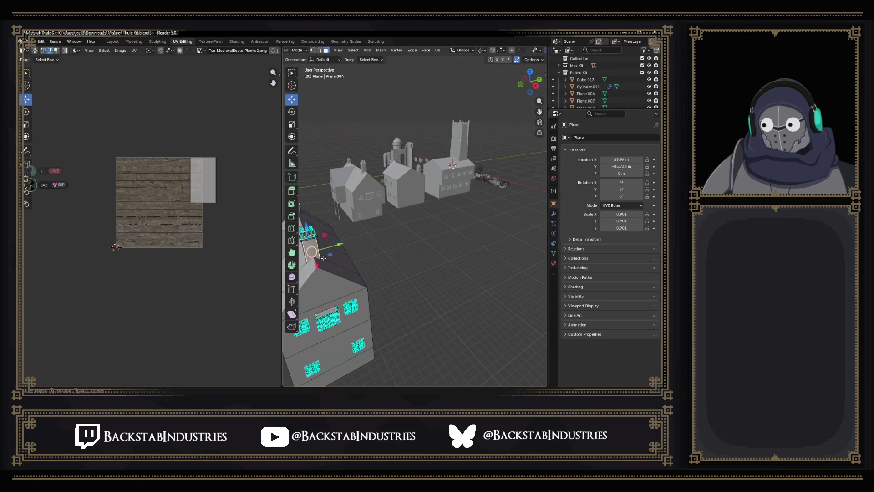
pyautogui.moveTo(308, 244); pyautogui.dragTo(384, 261)
pyautogui.click(393, 211)
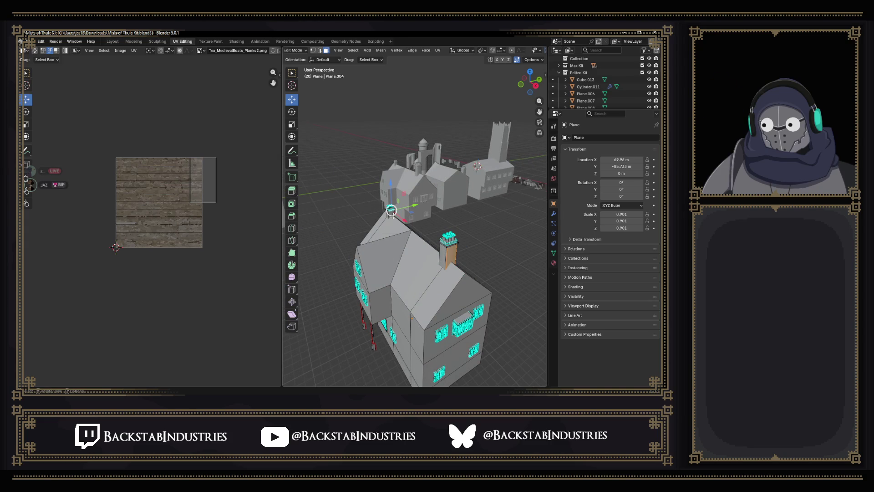
pyautogui.hotkey('ctrl', 'l')
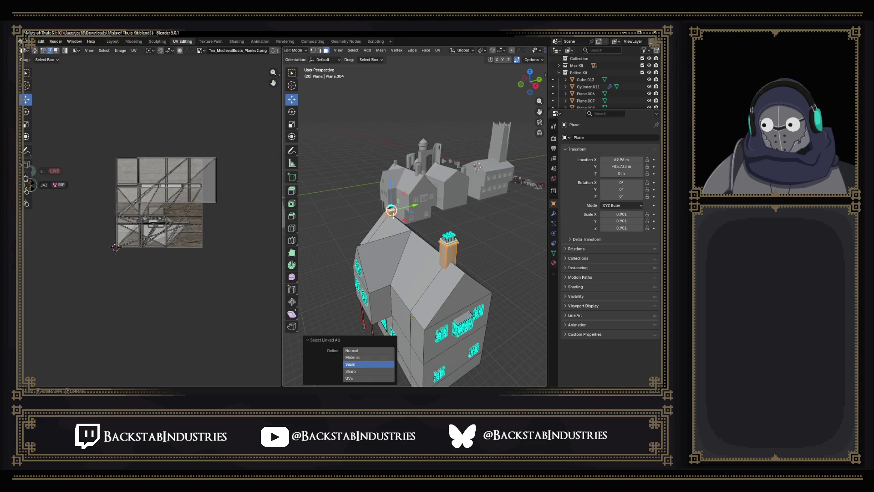
pyautogui.scroll(10, 447, 259)
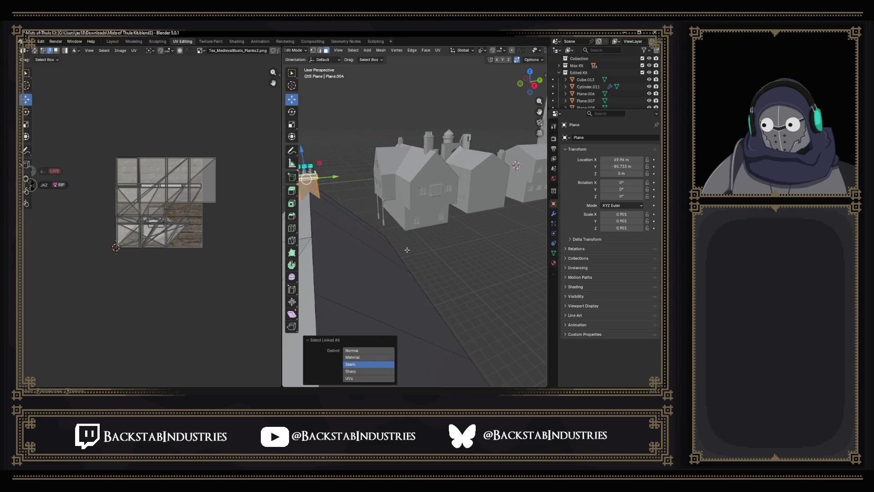
pyautogui.click(400, 249)
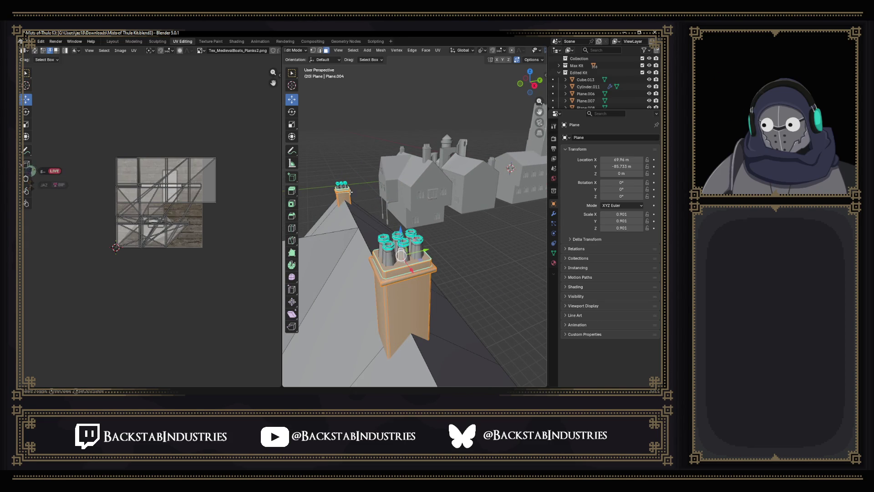
pyautogui.keyDown('shift'); pyautogui.click(356, 193); pyautogui.keyUp('shift')
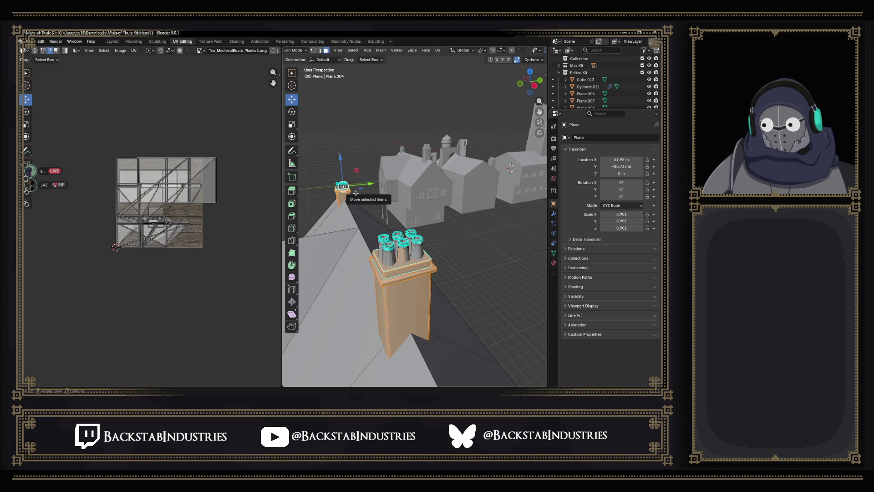
# Back in Unity, select the SM_NobleBridgeHouse roof in the Scene view
pyautogui.hotkey('alt', 'Tab')
pyautogui.moveTo(341, 189)
pyautogui.mouseDown()
pyautogui.moveTo(328, 196)
pyautogui.moveTo(276, 190)
pyautogui.mouseUp()
pyautogui.click(276, 190)
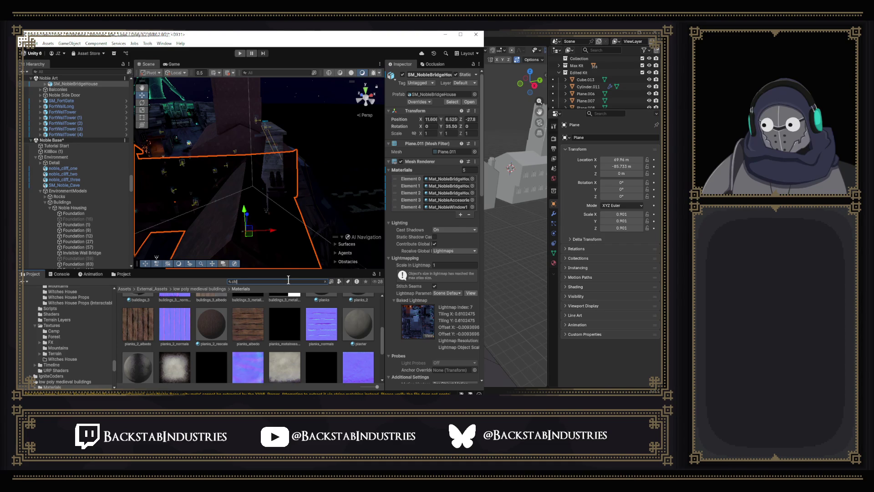
# Drop SM_Chimney 1 from the Project search onto the roof, with scene lighting on and view framed
pyautogui.write('imne')
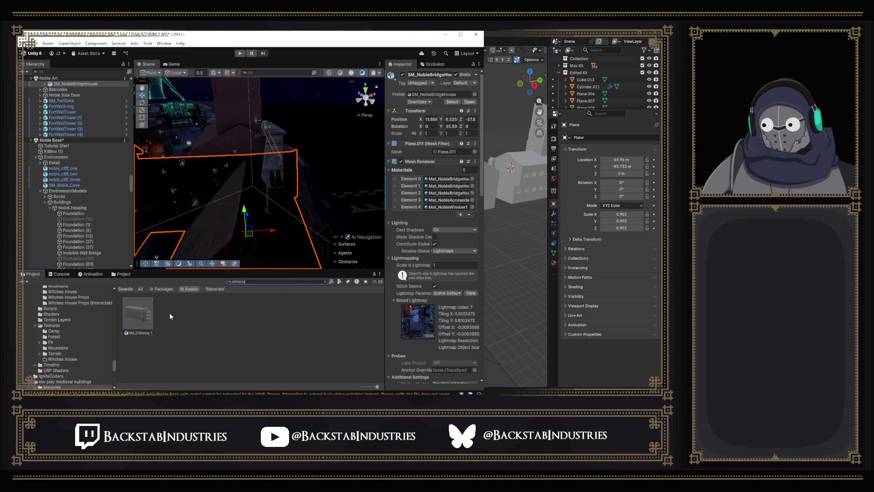
pyautogui.click(146, 314)
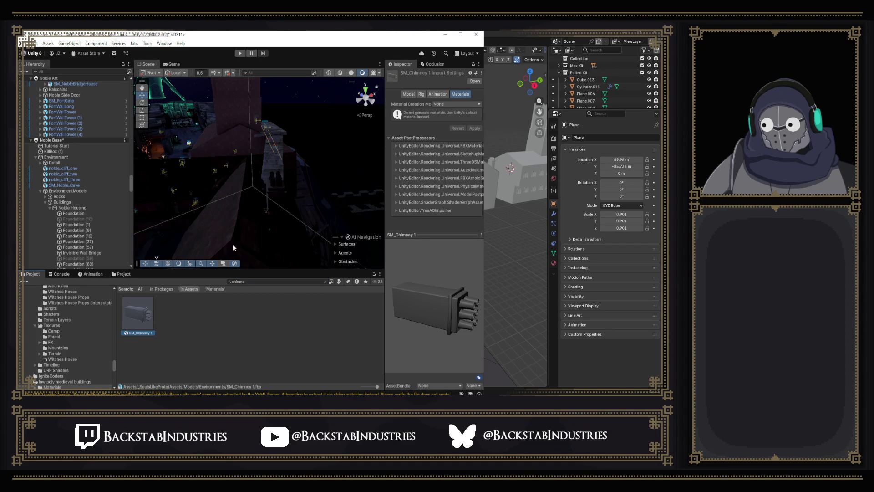
pyautogui.moveTo(250, 209); pyautogui.dragTo(269, 278)
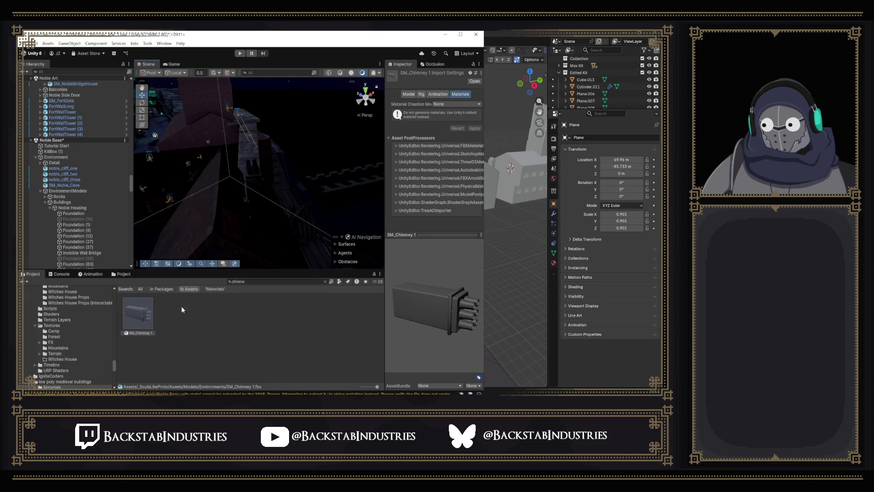
pyautogui.moveTo(230, 228); pyautogui.dragTo(232, 227)
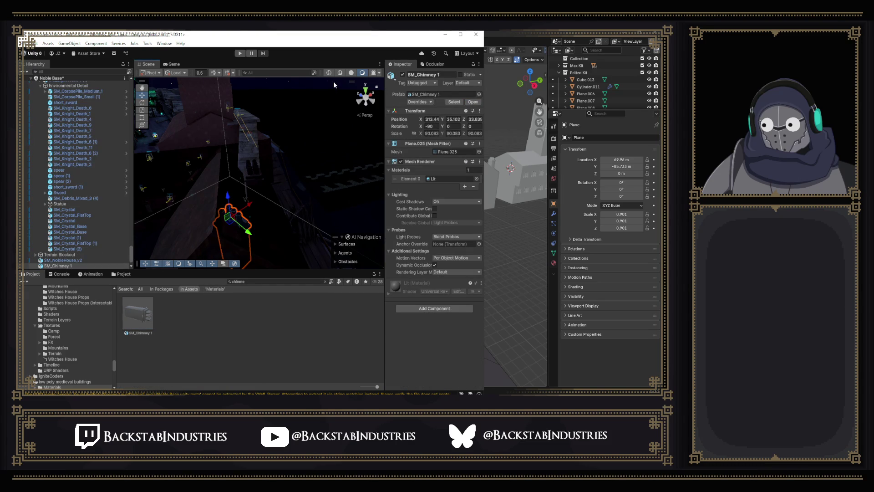
pyautogui.click(351, 73)
pyautogui.press('f')
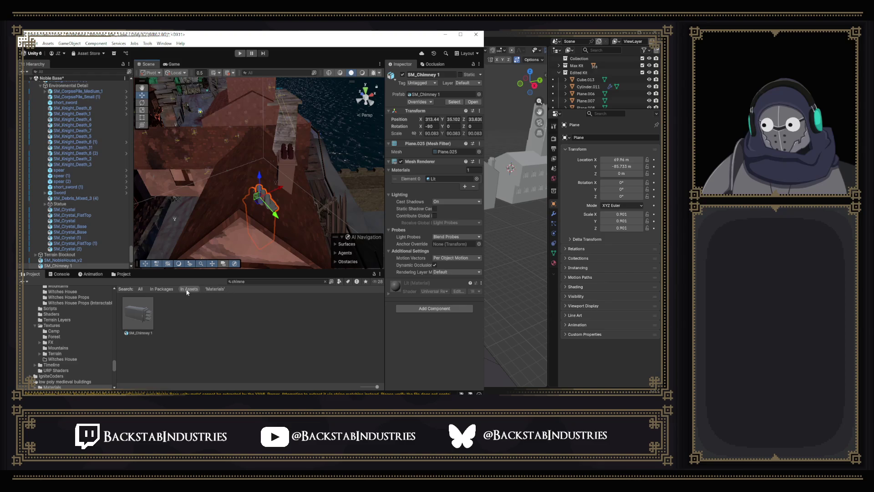
pyautogui.click(285, 217)
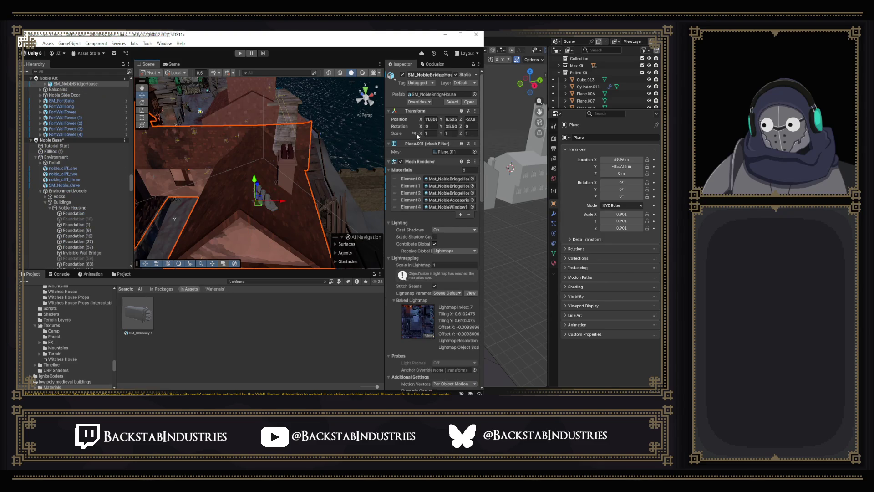
# Locate the house prefab and its first material in the Project window
pyautogui.click(427, 94)
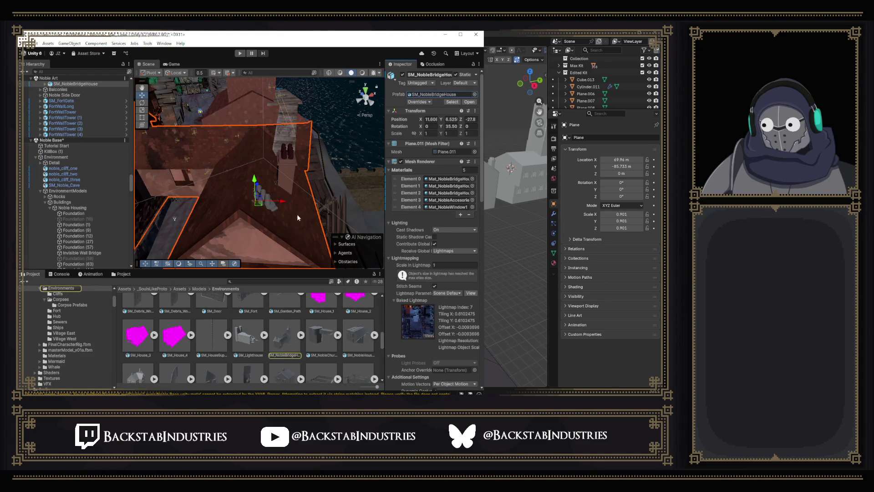
pyautogui.click(431, 179)
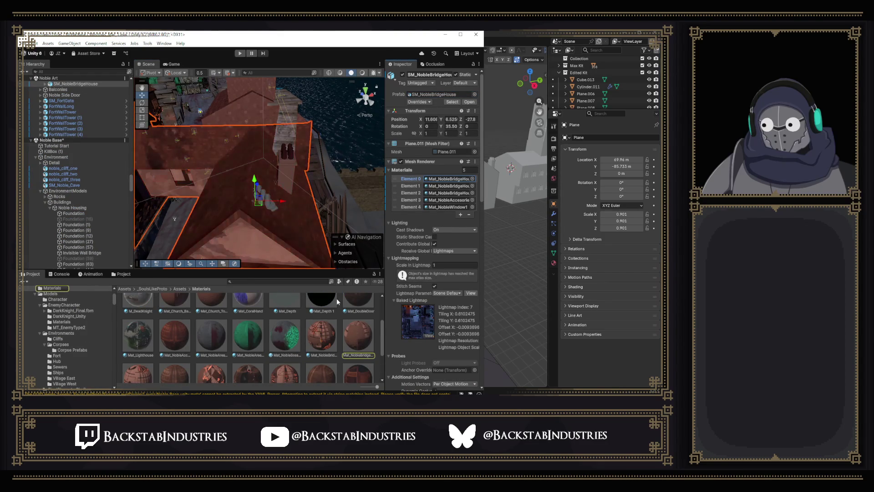
pyautogui.scroll(3, 327, 362)
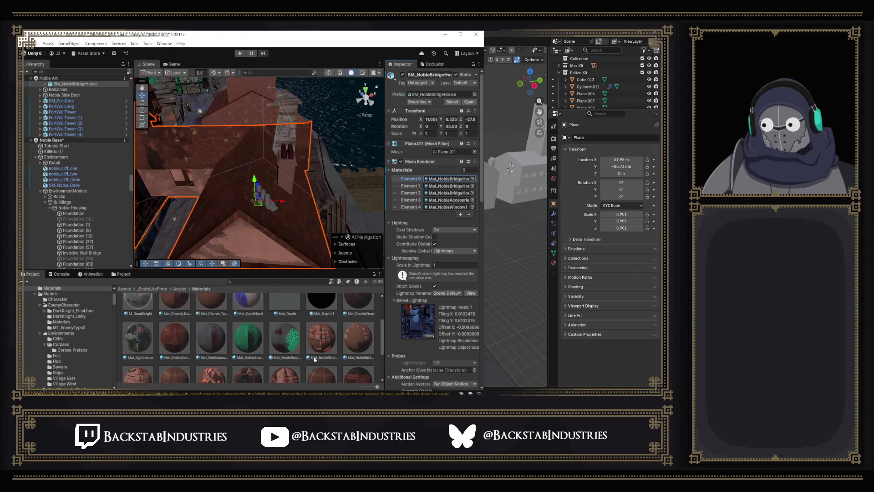
pyautogui.scroll(-2, 201, 343)
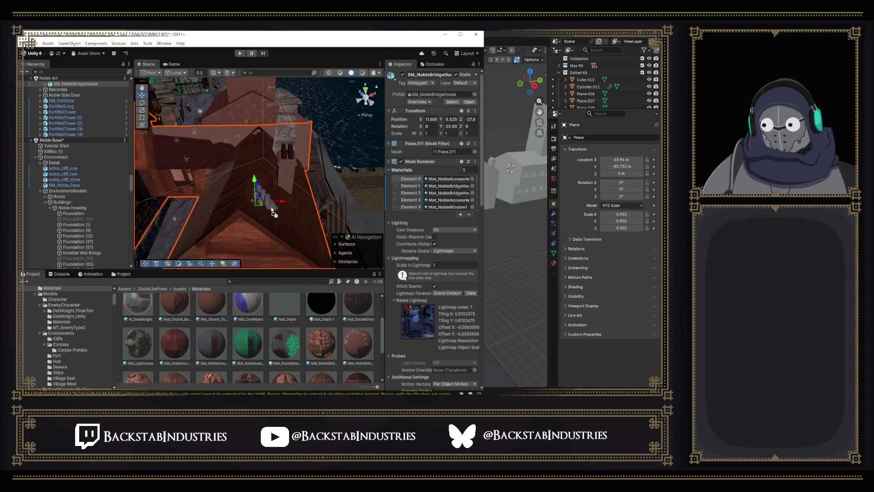
pyautogui.moveTo(272, 204); pyautogui.dragTo(322, 226)
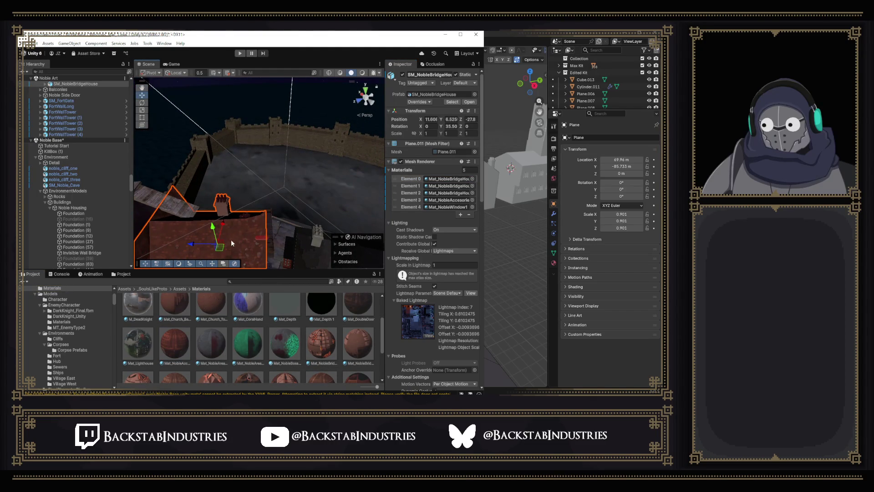
# Move SM_Chimney 1 into place on the roof and apply Mat_NobleAccessories, then return to Blender
pyautogui.click(246, 217)
pyautogui.moveTo(247, 220)
pyautogui.mouseDown()
pyautogui.moveTo(321, 240)
pyautogui.moveTo(264, 221)
pyautogui.mouseUp()
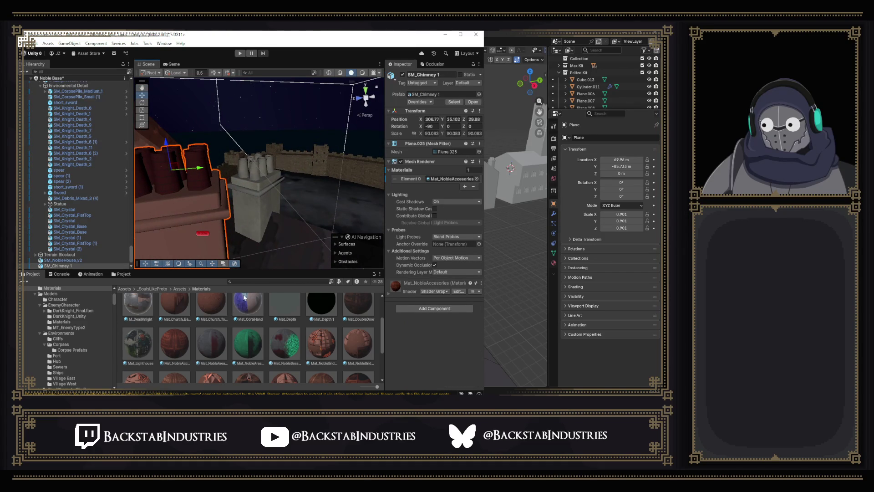
pyautogui.moveTo(175, 354)
pyautogui.mouseDown()
pyautogui.moveTo(248, 220)
pyautogui.moveTo(273, 208)
pyautogui.moveTo(299, 243)
pyautogui.moveTo(268, 238)
pyautogui.moveTo(296, 226)
pyautogui.moveTo(285, 217)
pyautogui.mouseUp()
pyautogui.moveTo(290, 216); pyautogui.dragTo(291, 173)
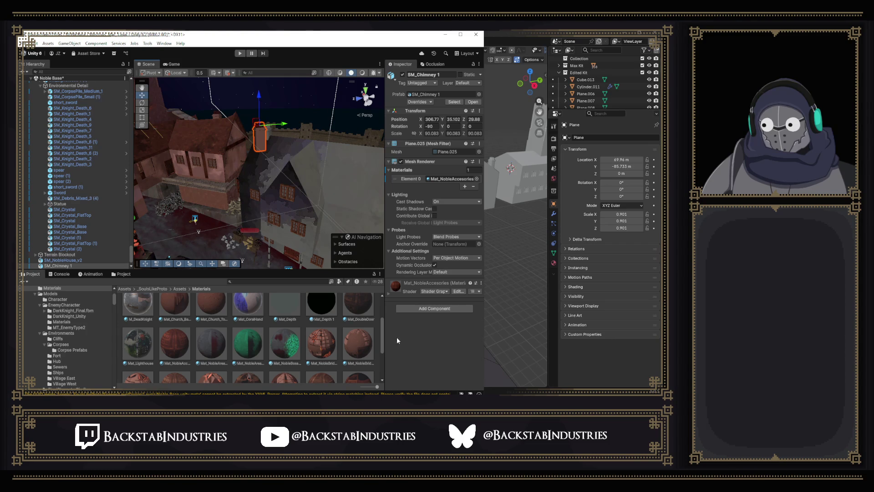
pyautogui.hotkey('alt', 'Tab')
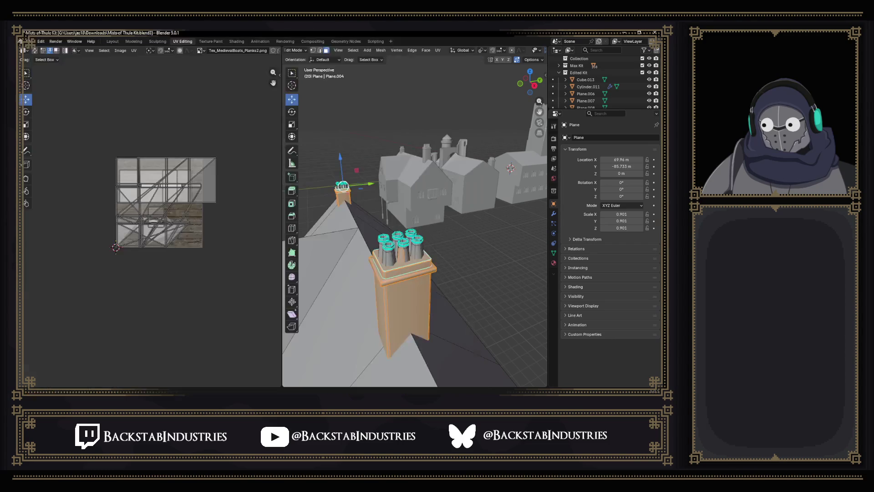
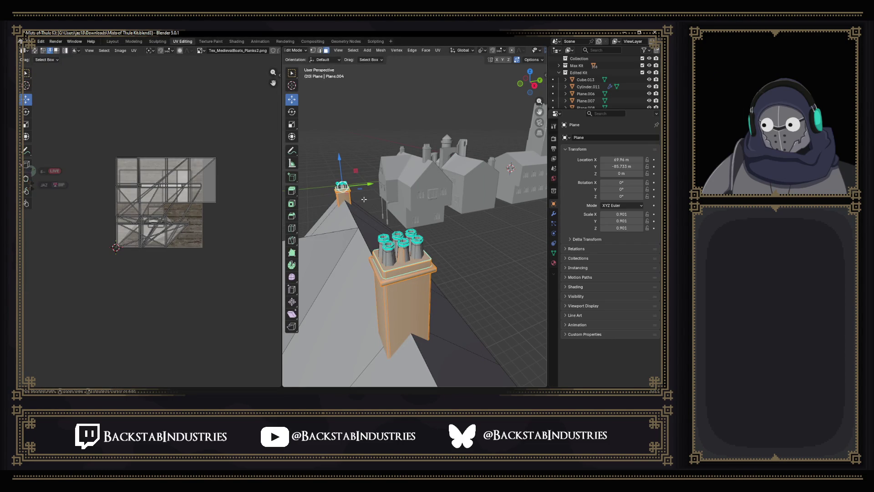
# Select all the linked chimney geometry on the roof and delete its faces
pyautogui.hotkey('ctrl', 'l')
pyautogui.moveTo(370, 203); pyautogui.dragTo(474, 252)
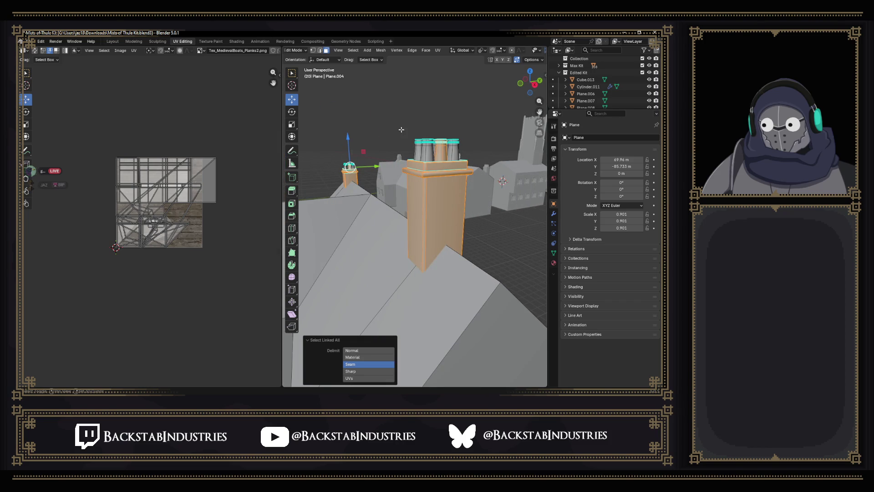
pyautogui.moveTo(402, 132); pyautogui.dragTo(401, 147)
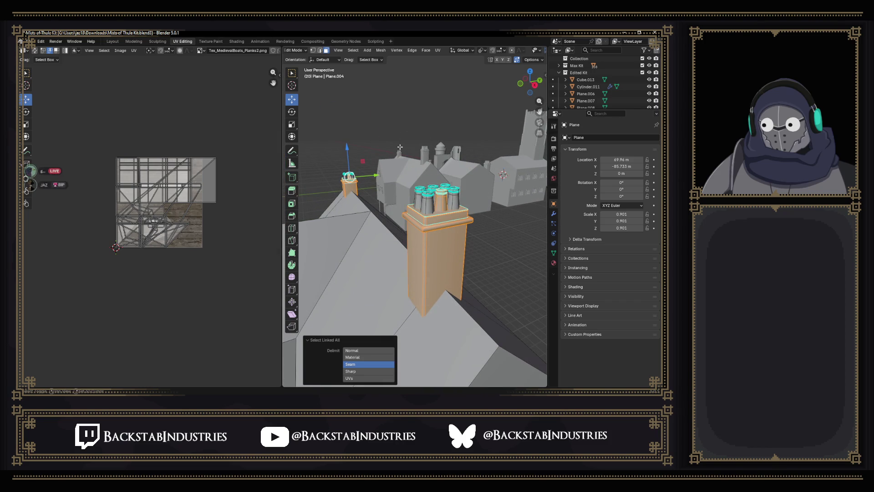
pyautogui.press('b')
pyautogui.moveTo(342, 164); pyautogui.dragTo(377, 179)
pyautogui.hotkey('ctrl', 'l')
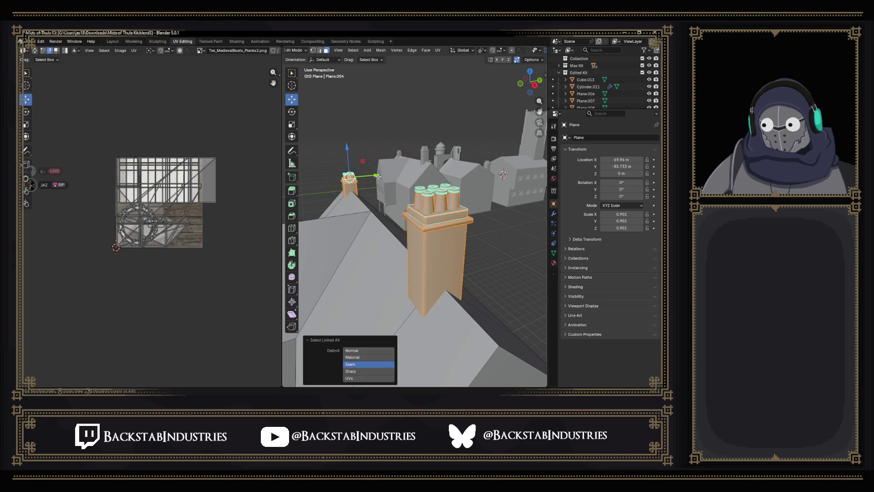
pyautogui.press('x')
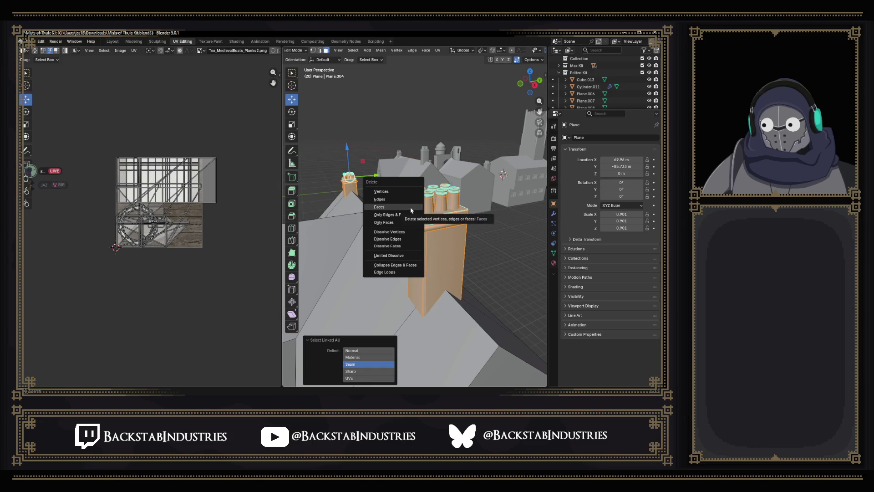
pyautogui.click(411, 207)
# Save the kit file and export the model as an FBX file
pyautogui.hotkey('ctrl', 's')
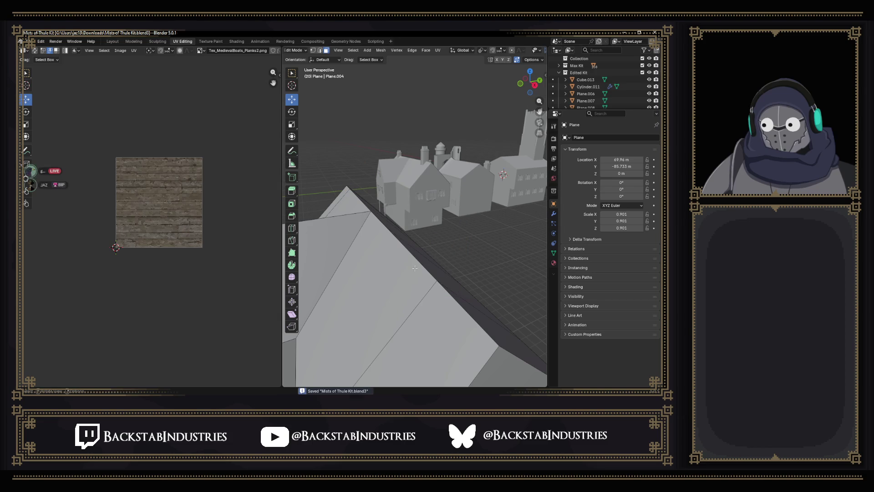
pyautogui.click(415, 268)
pyautogui.click(37, 42)
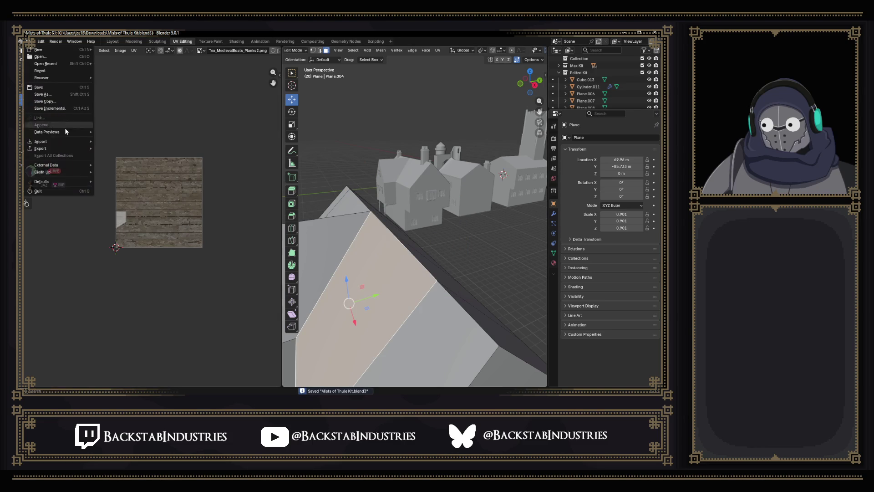
pyautogui.moveTo(57, 146)
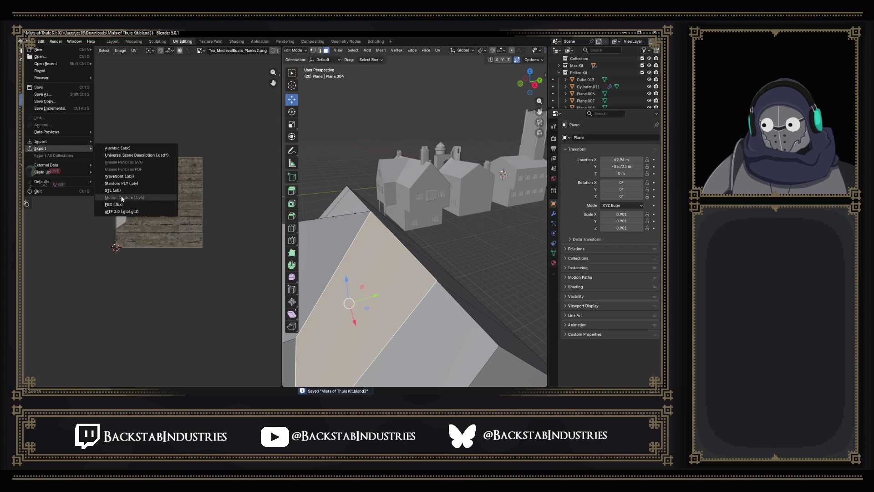
pyautogui.click(113, 204)
pyautogui.click(337, 279)
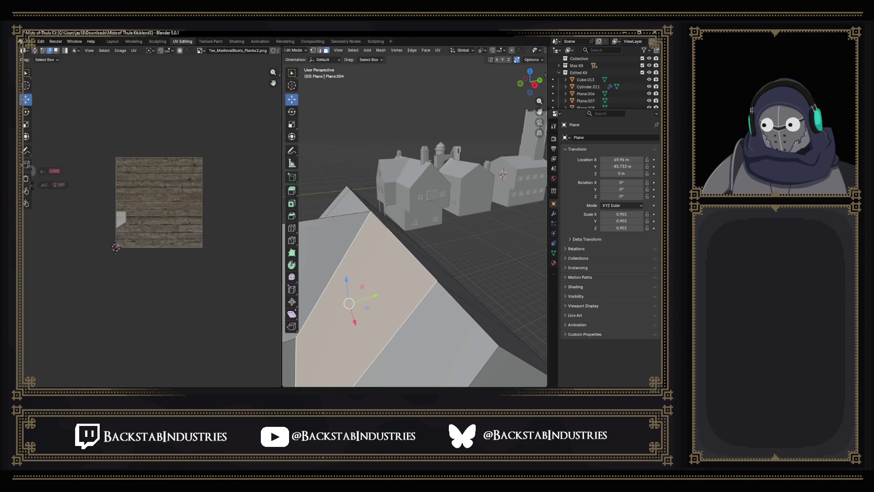
pyautogui.hotkey('alt', 'Tab')
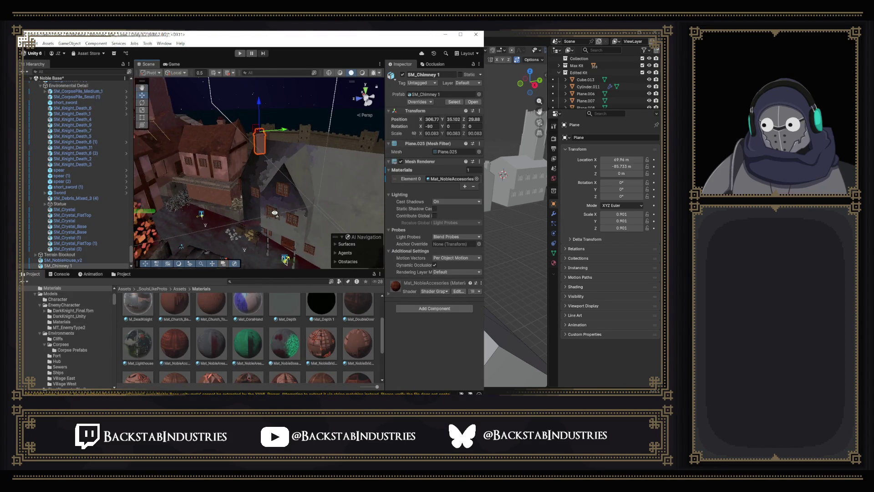
# Parent SM_Chimney 1 to SM_NobleHouse_v2 and zero its Y and Z rotation
pyautogui.press('f')
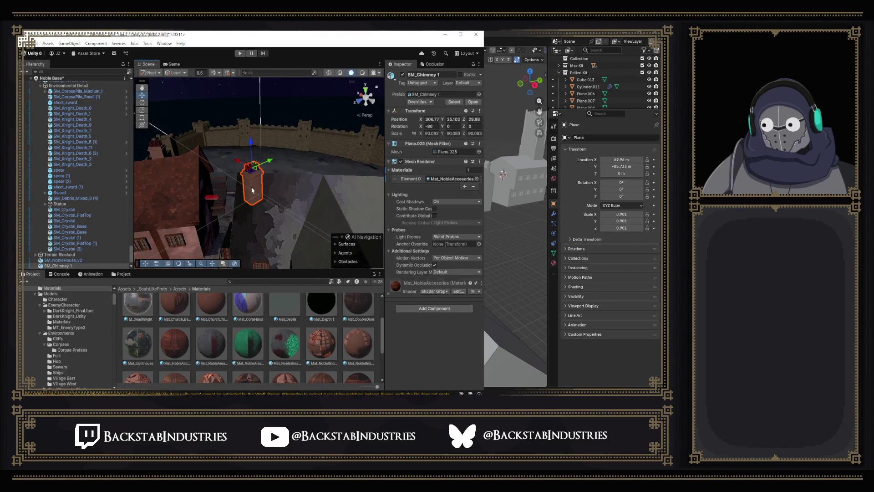
pyautogui.click(194, 218)
pyautogui.click(250, 182)
pyautogui.moveTo(72, 266)
pyautogui.mouseDown()
pyautogui.moveTo(85, 258)
pyautogui.moveTo(72, 266)
pyautogui.moveTo(83, 270)
pyautogui.moveTo(81, 256)
pyautogui.mouseUp()
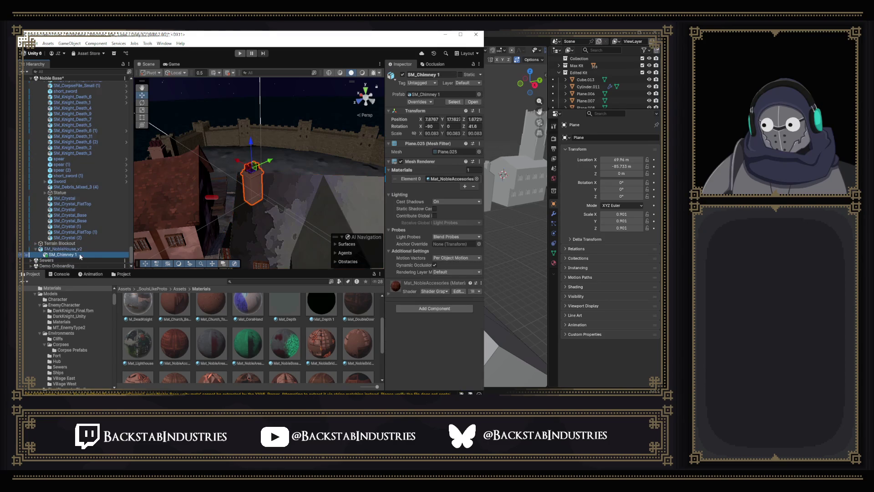
pyautogui.click(479, 127)
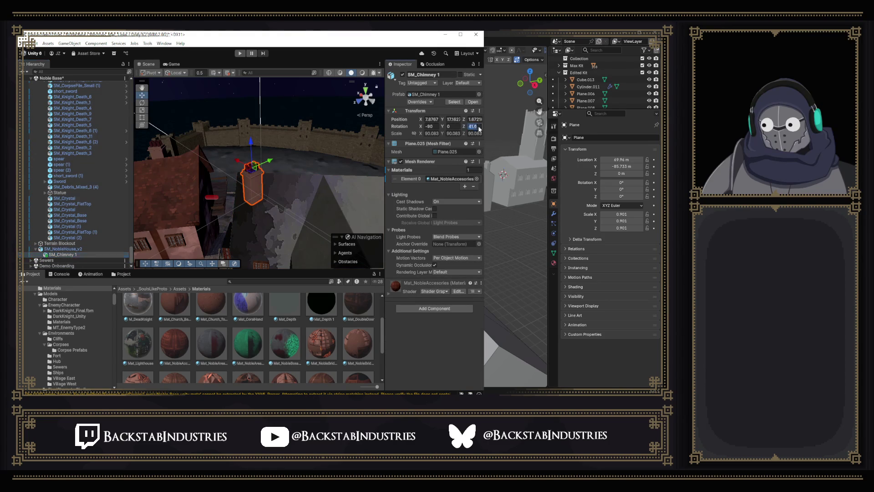
pyautogui.write('0')
# Duplicate the chimney, shift the copy along X, and set its scale to 80
pyautogui.moveTo(264, 192)
pyautogui.mouseDown()
pyautogui.moveTo(269, 200)
pyautogui.moveTo(273, 173)
pyautogui.moveTo(274, 238)
pyautogui.moveTo(161, 149)
pyautogui.moveTo(242, 164)
pyautogui.mouseUp()
pyautogui.hotkey('ctrl', 'd')
pyautogui.moveTo(188, 141); pyautogui.dragTo(348, 137)
pyautogui.moveTo(348, 136)
pyautogui.mouseDown()
pyautogui.moveTo(311, 167)
pyautogui.moveTo(191, 146)
pyautogui.moveTo(254, 152)
pyautogui.mouseUp()
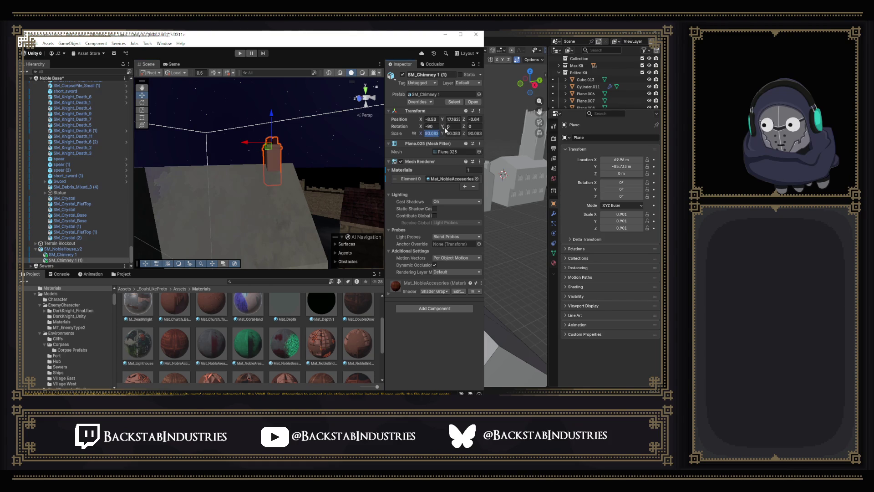
pyautogui.write('80')
# Confirm the 80 scale, return to LevelMain and orbit around its buildings before switching to Blender
pyautogui.press('Return')
pyautogui.rightClick(322, 143)
pyautogui.moveTo(322, 144)
pyautogui.mouseDown()
pyautogui.moveTo(264, 168)
pyautogui.moveTo(246, 164)
pyautogui.moveTo(289, 168)
pyautogui.mouseUp()
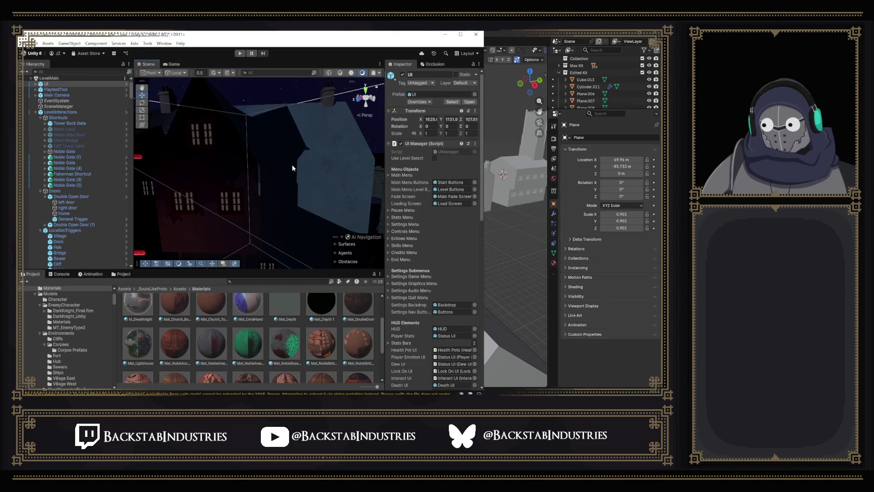
pyautogui.moveTo(263, 178)
pyautogui.mouseDown()
pyautogui.moveTo(345, 198)
pyautogui.moveTo(209, 203)
pyautogui.moveTo(240, 180)
pyautogui.moveTo(276, 174)
pyautogui.moveTo(265, 197)
pyautogui.mouseUp()
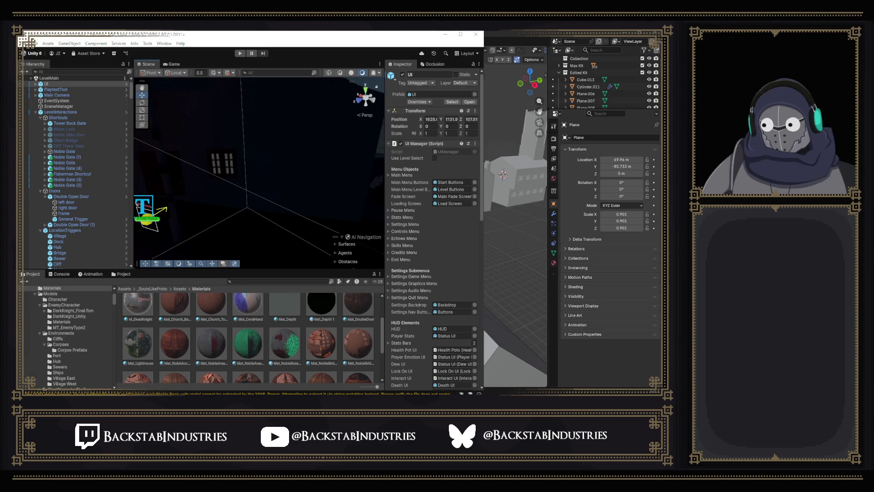
pyautogui.hotkey('alt', 'Tab')
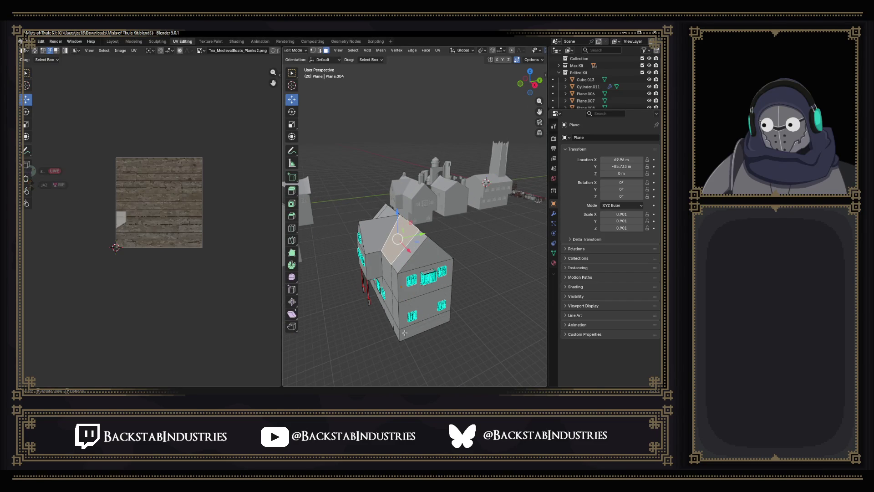
# Select the house's bottom front face and check its Interiour.001 material slot
pyautogui.click(403, 333)
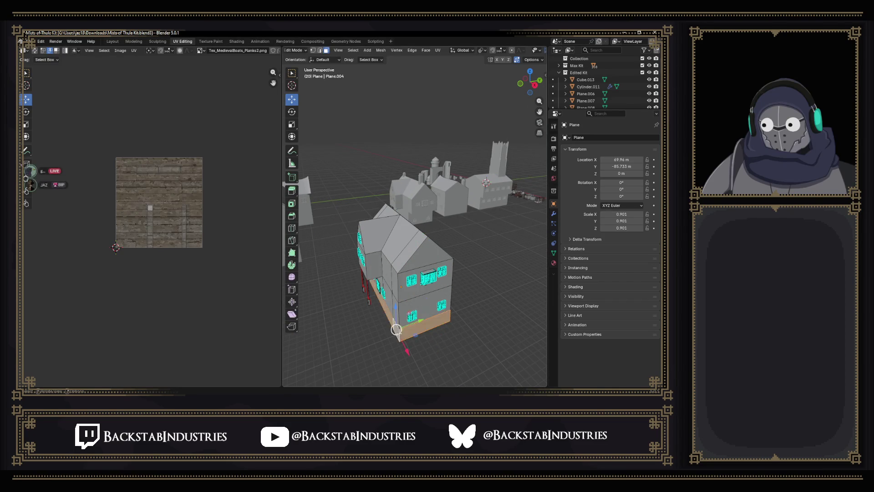
pyautogui.scroll(5, 401, 333)
pyautogui.moveTo(400, 333)
pyautogui.mouseDown()
pyautogui.moveTo(417, 323)
pyautogui.moveTo(406, 315)
pyautogui.mouseUp()
pyautogui.scroll(-3, 418, 324)
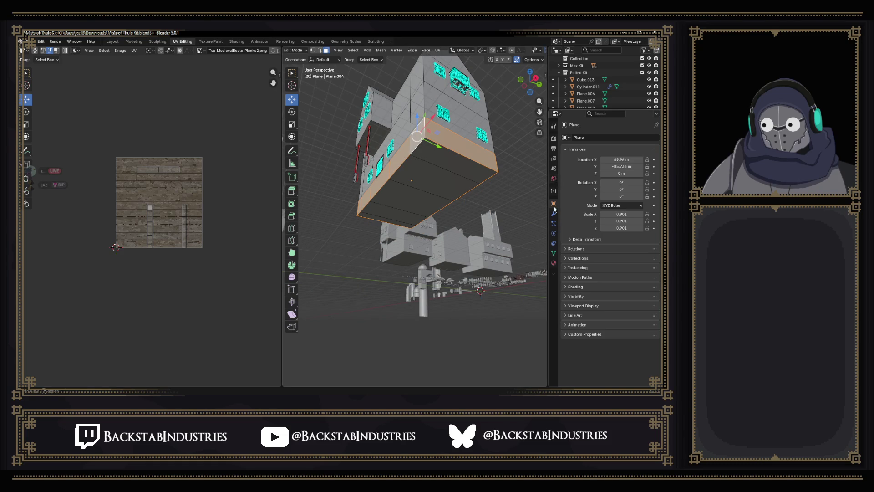
pyautogui.click(554, 264)
pyautogui.scroll(-1, 619, 165)
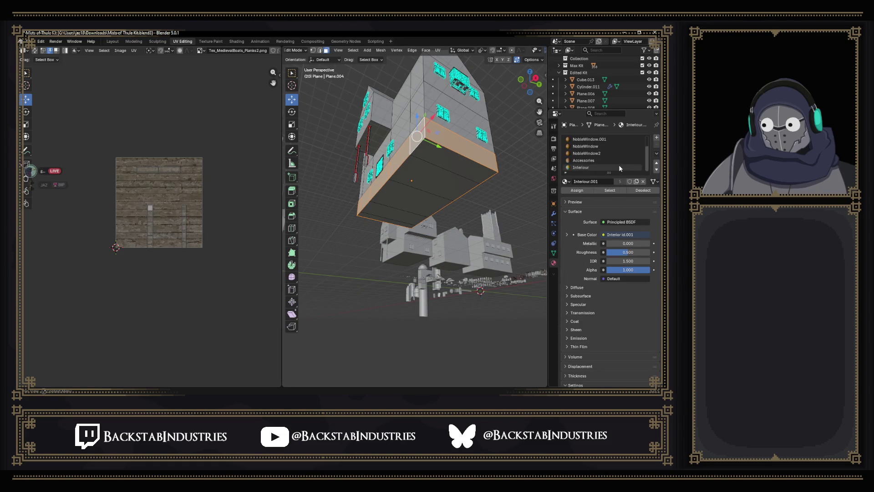
pyautogui.scroll(-1, 619, 165)
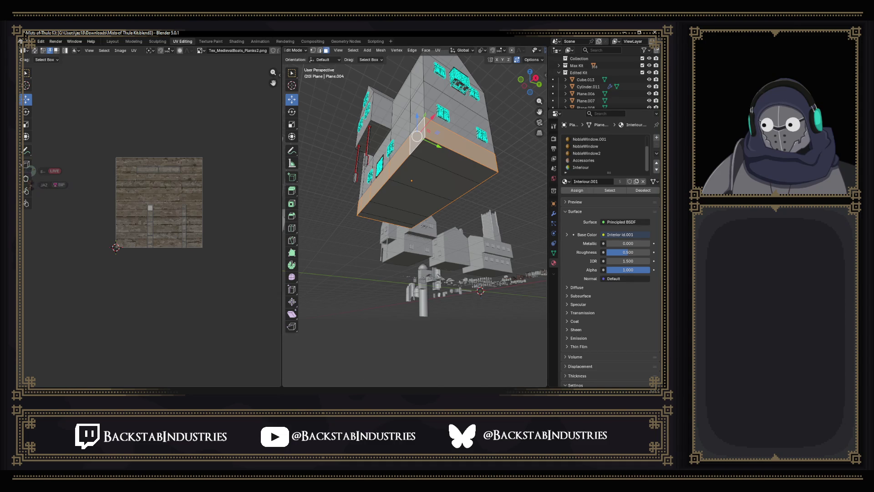
pyautogui.hotkey('alt', 'Tab')
pyautogui.moveTo(371, 228)
pyautogui.mouseDown()
pyautogui.moveTo(342, 181)
pyautogui.moveTo(251, 199)
pyautogui.mouseUp()
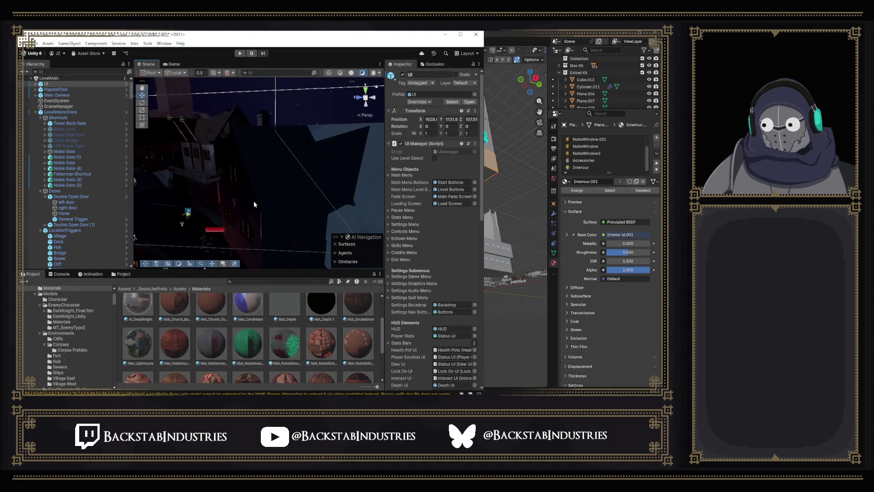
# Select the noble house and fly the view into its interior
pyautogui.click(282, 209)
pyautogui.scroll(-1, 437, 238)
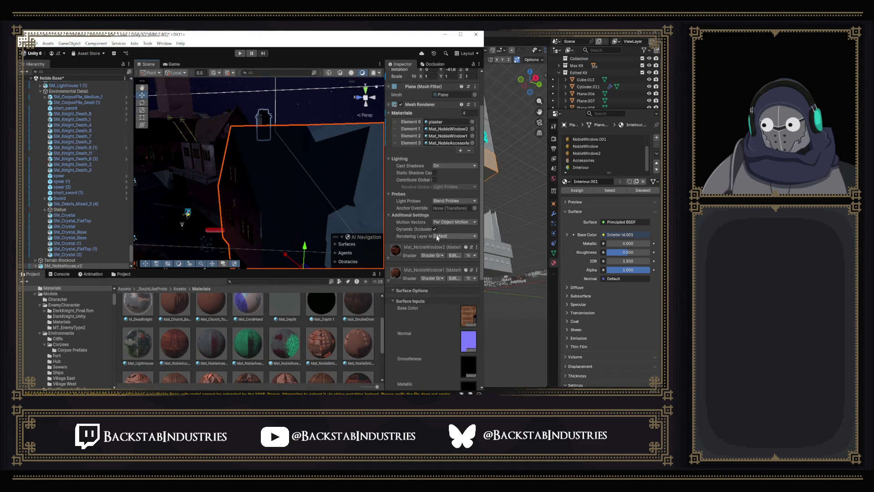
pyautogui.scroll(2, 437, 238)
pyautogui.moveTo(316, 226)
pyautogui.mouseDown()
pyautogui.moveTo(385, 256)
pyautogui.moveTo(373, 252)
pyautogui.moveTo(353, 201)
pyautogui.moveTo(378, 228)
pyautogui.moveTo(365, 222)
pyautogui.mouseUp()
pyautogui.press('d')
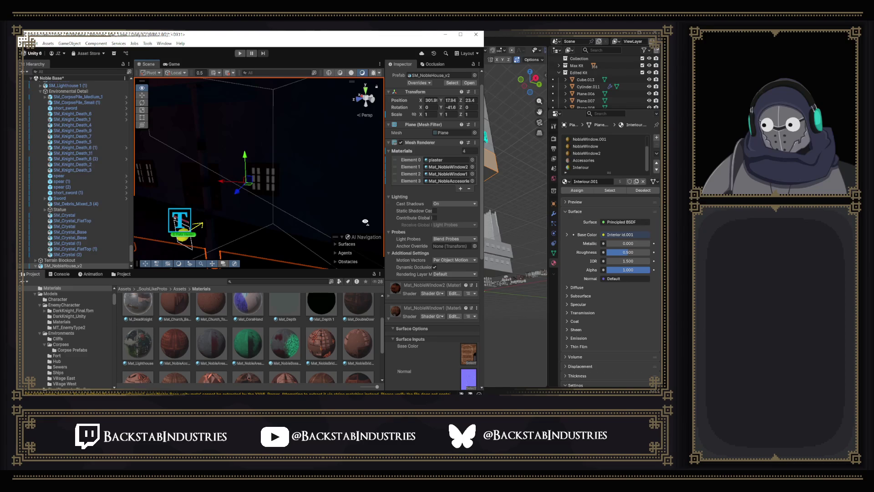
pyautogui.moveTo(365, 221)
pyautogui.mouseDown()
pyautogui.moveTo(181, 178)
pyautogui.moveTo(365, 193)
pyautogui.mouseUp()
pyautogui.moveTo(210, 254)
pyautogui.mouseDown()
pyautogui.moveTo(234, 190)
pyautogui.moveTo(268, 176)
pyautogui.mouseUp()
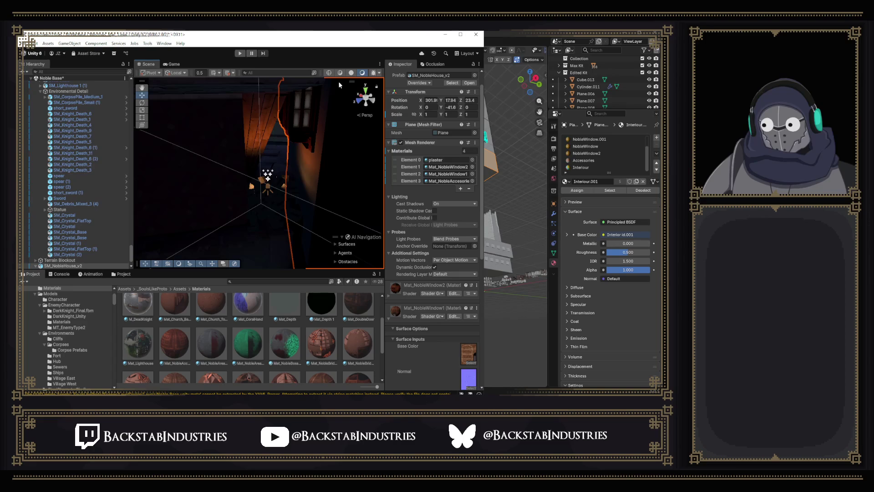
# Switch to unshaded display, reselect SM_NobleHouse_v2, and close in on the interior door
pyautogui.click(351, 73)
pyautogui.moveTo(346, 92)
pyautogui.mouseDown()
pyautogui.moveTo(284, 220)
pyautogui.moveTo(345, 154)
pyautogui.moveTo(317, 165)
pyautogui.mouseUp()
pyautogui.click(329, 167)
pyautogui.moveTo(334, 194); pyautogui.dragTo(336, 147)
pyautogui.click(336, 146)
pyautogui.moveTo(295, 196)
pyautogui.mouseDown()
pyautogui.moveTo(278, 179)
pyautogui.moveTo(288, 162)
pyautogui.mouseUp()
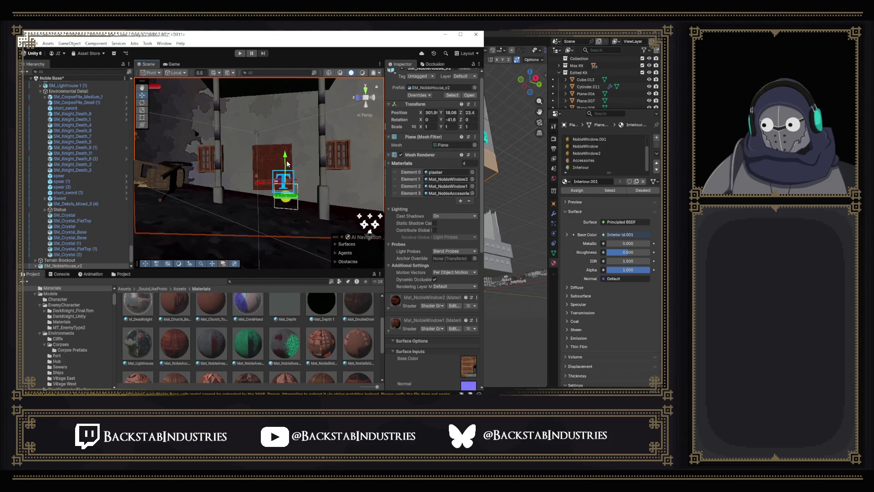
pyautogui.moveTo(333, 393)
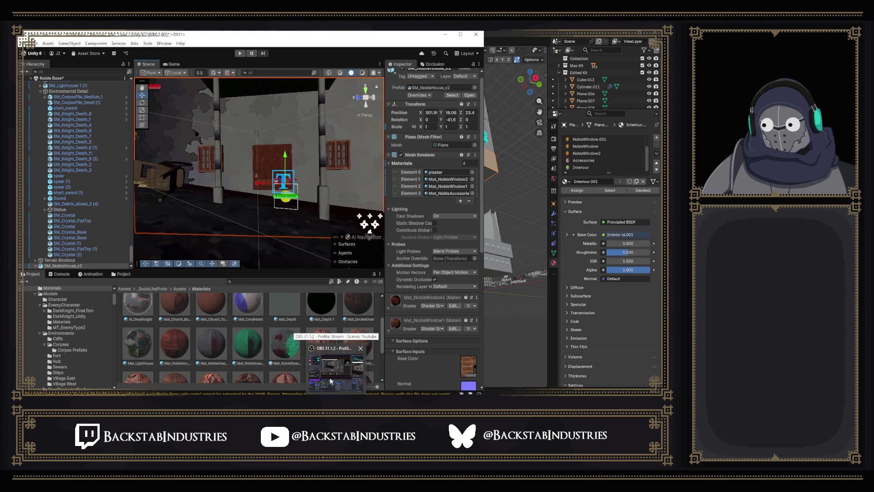
# Find House_Stairs via a 'stairs' search and set its Material Creation Mode to None
pyautogui.click(254, 281)
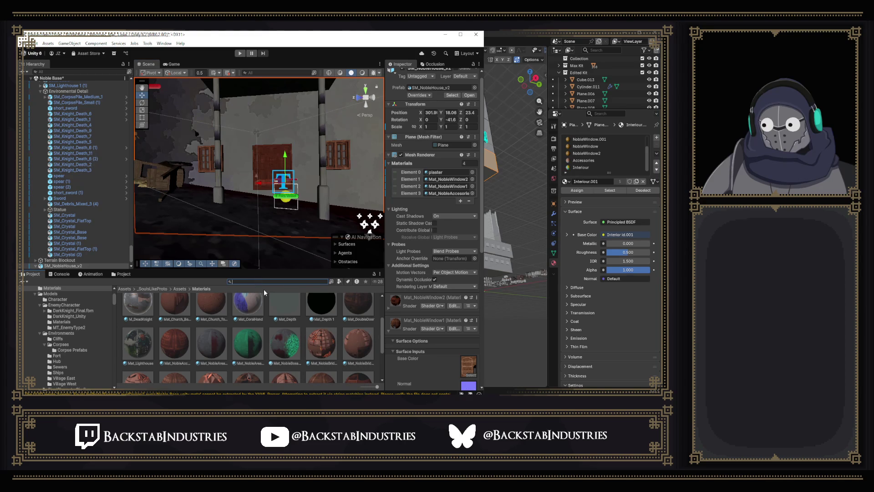
pyautogui.write('stairs')
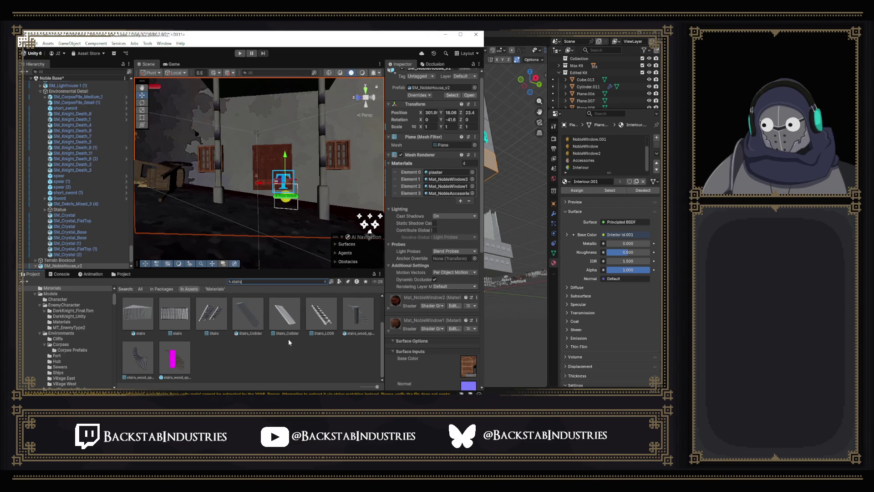
pyautogui.click(318, 324)
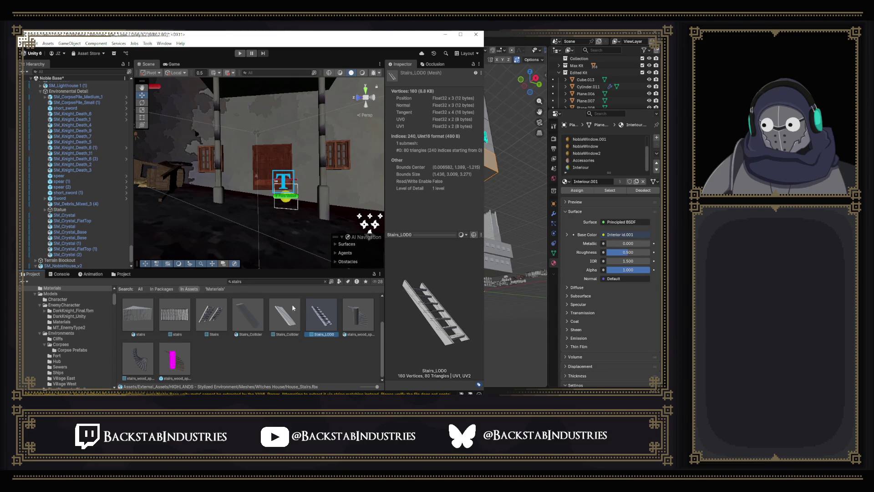
pyautogui.click(324, 281)
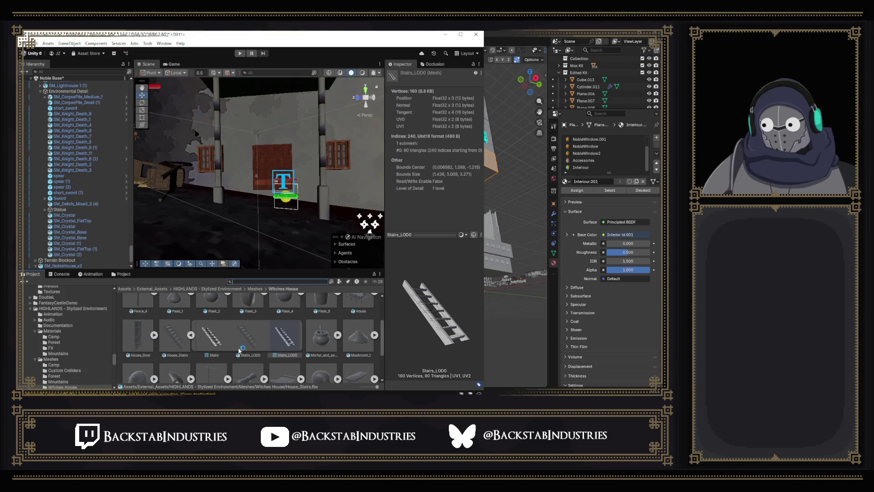
pyautogui.click(170, 337)
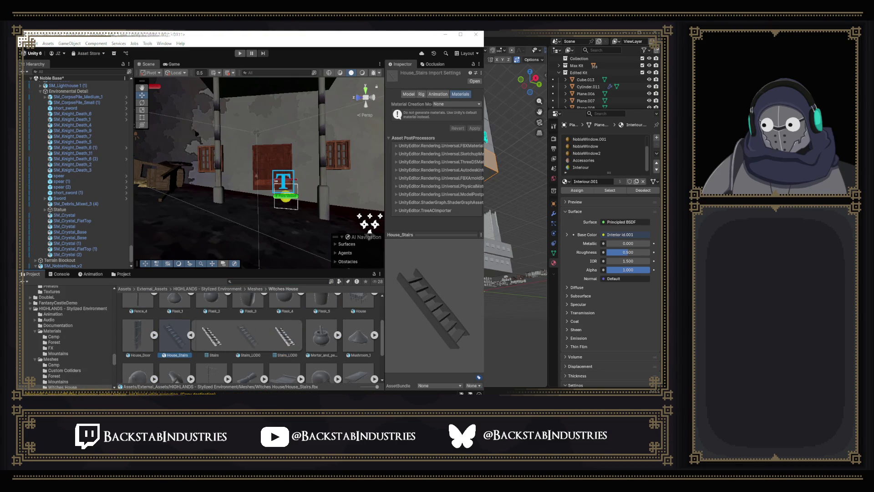
pyautogui.click(234, 360)
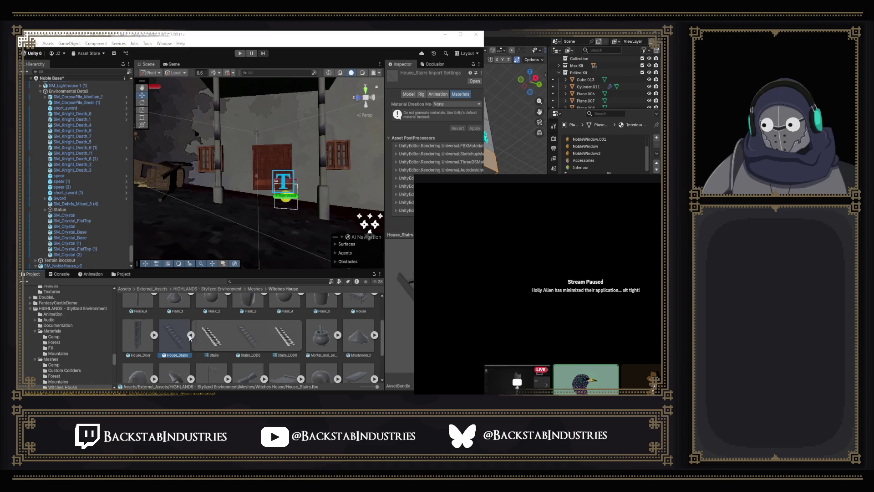
pyautogui.click(191, 334)
# Place House_Stairs in the scene, parent it to SM_NobleHouse_v2, and set Rotation Y to 0
pyautogui.moveTo(187, 341); pyautogui.dragTo(262, 252)
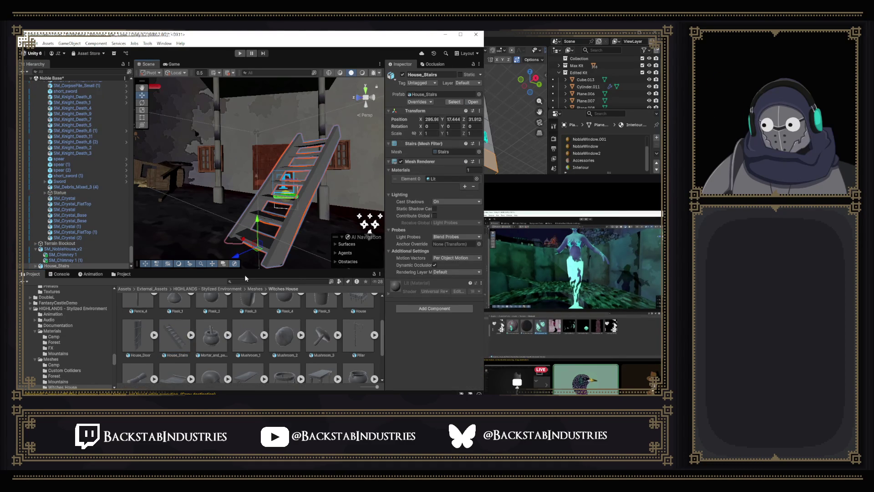
pyautogui.moveTo(237, 195); pyautogui.dragTo(254, 196)
pyautogui.moveTo(62, 267); pyautogui.dragTo(80, 249)
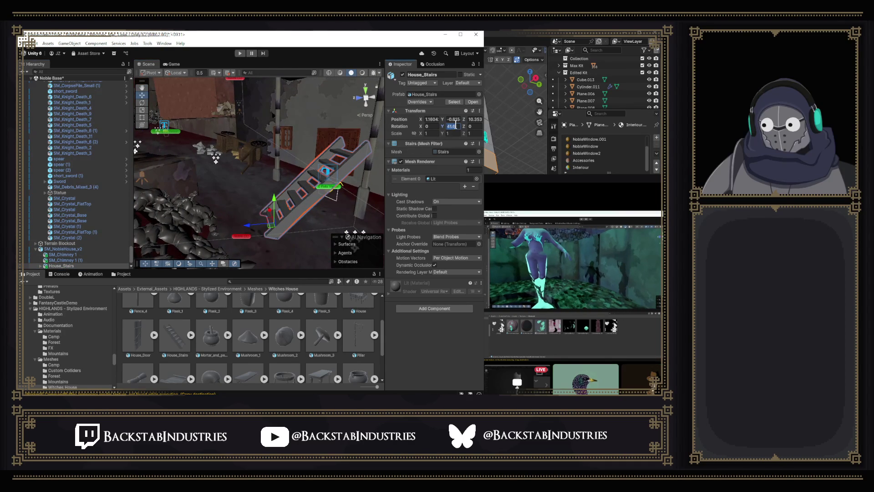
pyautogui.write('0')
# Move the stairs along Z and raise them into place in front of the door
pyautogui.moveTo(250, 238)
pyautogui.mouseDown()
pyautogui.moveTo(326, 201)
pyautogui.moveTo(315, 192)
pyautogui.moveTo(372, 103)
pyautogui.mouseUp()
pyautogui.press('f')
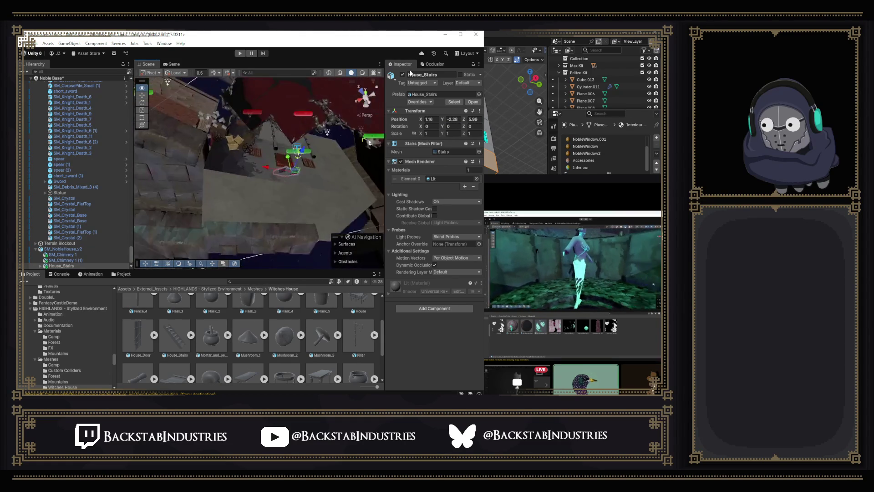
pyautogui.moveTo(358, 229); pyautogui.dragTo(407, 139)
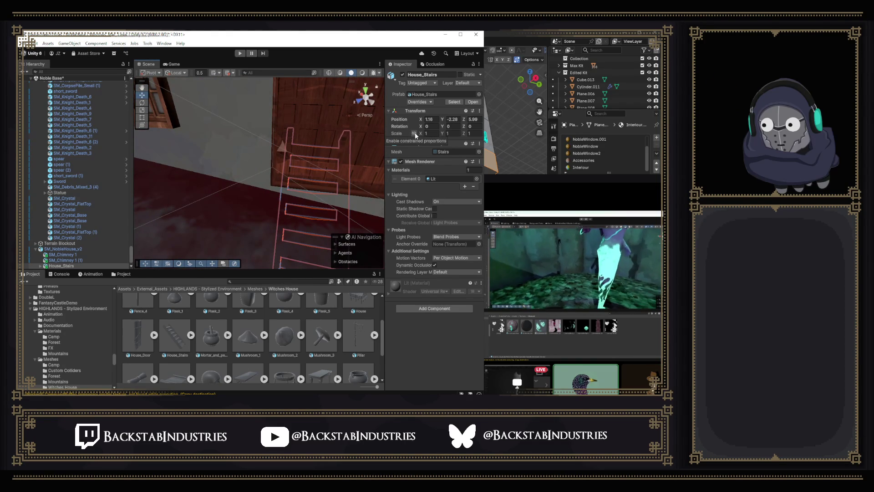
pyautogui.scroll(-5, 320, 164)
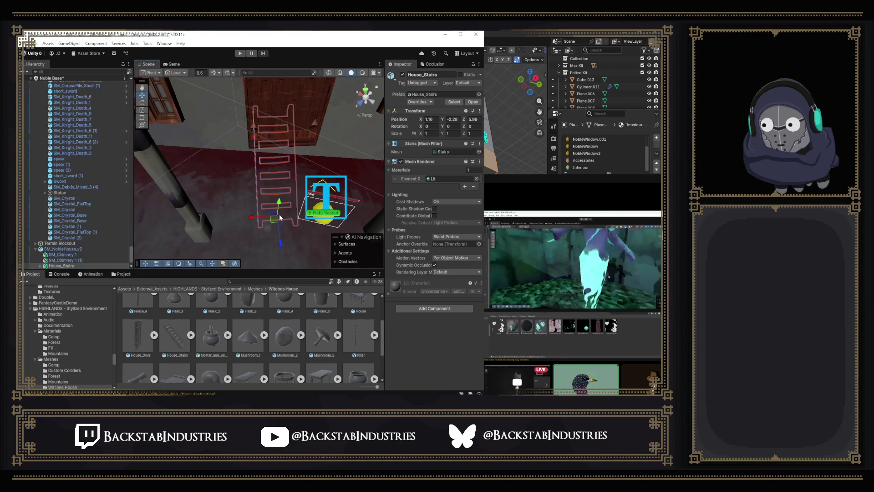
pyautogui.moveTo(278, 211)
pyautogui.mouseDown()
pyautogui.moveTo(280, 204)
pyautogui.moveTo(285, 262)
pyautogui.moveTo(341, 195)
pyautogui.moveTo(337, 205)
pyautogui.mouseUp()
pyautogui.moveTo(331, 243); pyautogui.dragTo(277, 246)
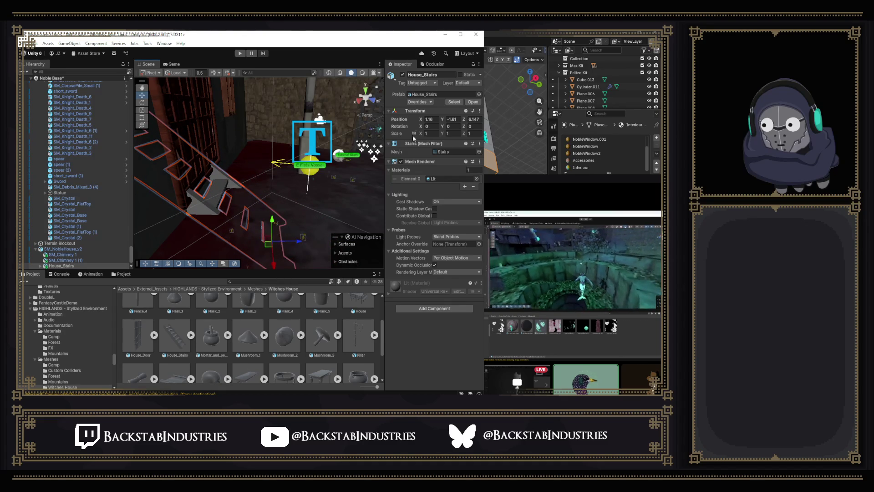
pyautogui.press('f')
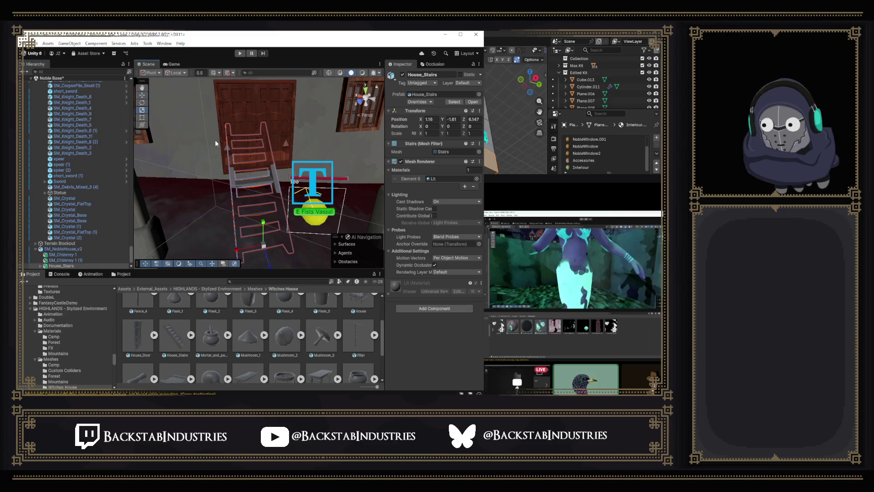
# Widen the stairs along X to scale 2.1235 and shift them to X 0.85
pyautogui.moveTo(246, 248); pyautogui.dragTo(219, 251)
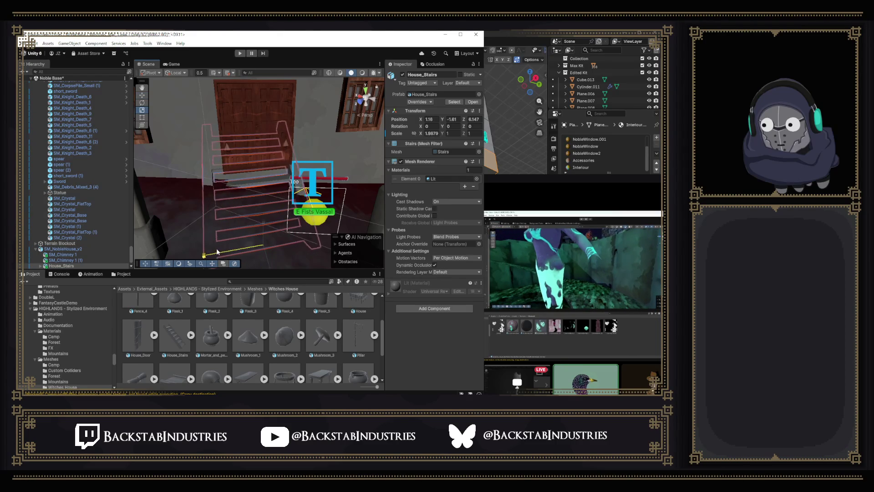
pyautogui.press('w')
pyautogui.hotkey('ctrl', 'z')
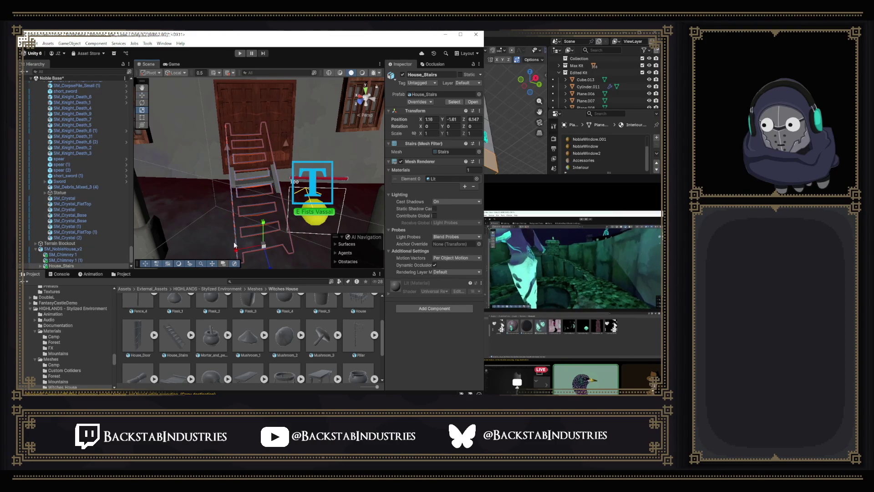
pyautogui.scroll(-3, 300, 305)
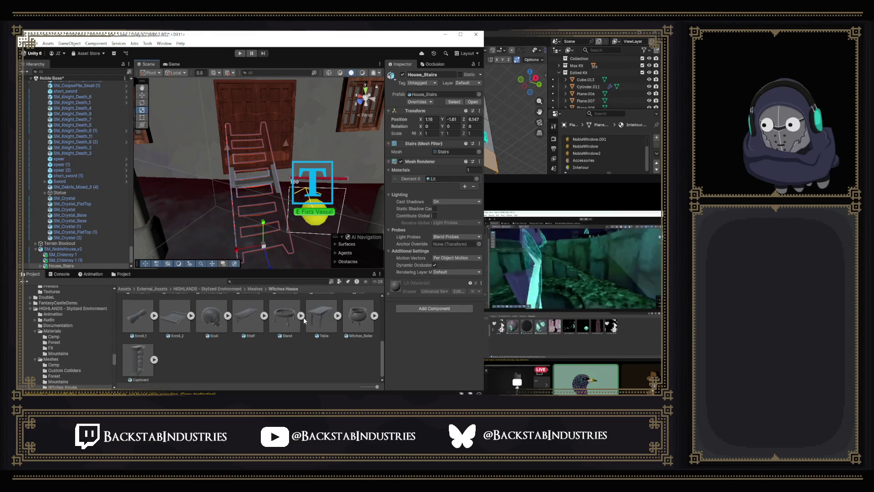
pyautogui.scroll(2, 306, 324)
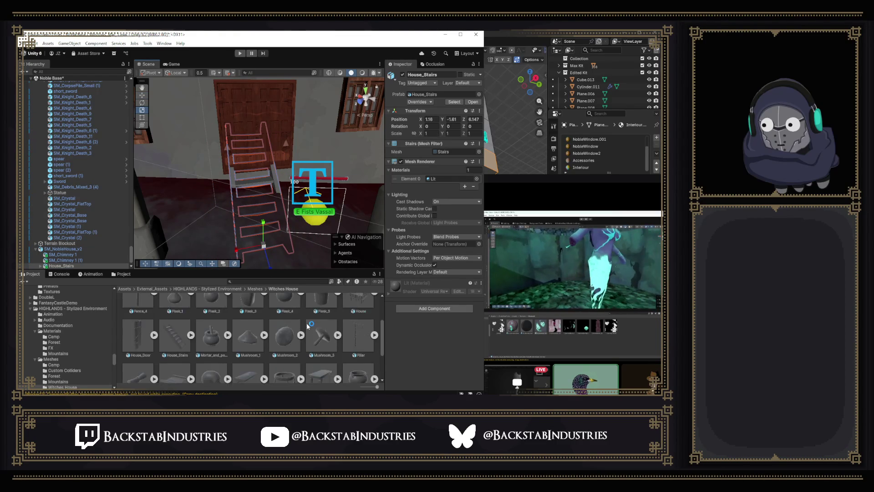
pyautogui.scroll(1, 307, 324)
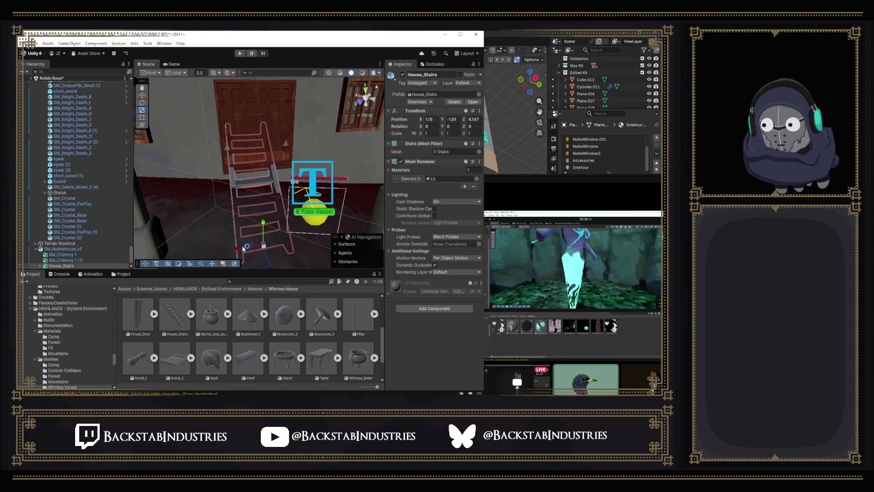
pyautogui.moveTo(243, 251)
pyautogui.mouseDown()
pyautogui.moveTo(199, 251)
pyautogui.moveTo(209, 251)
pyautogui.mouseUp()
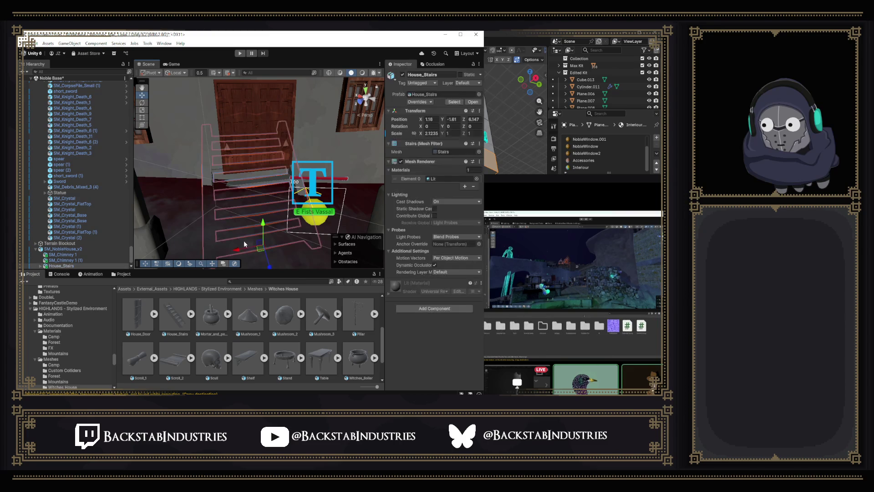
pyautogui.moveTo(239, 247)
pyautogui.mouseDown()
pyautogui.moveTo(246, 251)
pyautogui.moveTo(240, 248)
pyautogui.mouseUp()
pyautogui.moveTo(239, 212)
pyautogui.mouseDown()
pyautogui.moveTo(360, 212)
pyautogui.moveTo(340, 228)
pyautogui.moveTo(221, 139)
pyautogui.moveTo(172, 147)
pyautogui.moveTo(169, 173)
pyautogui.moveTo(286, 206)
pyautogui.mouseUp()
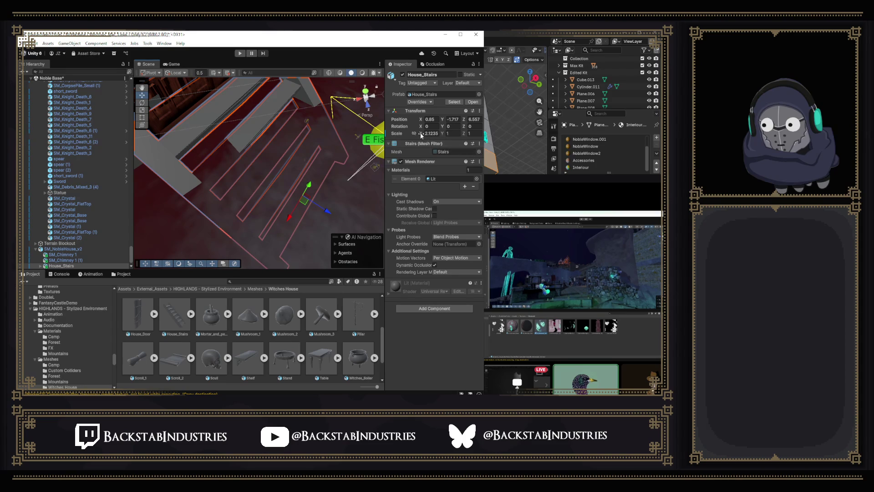
# Set the stairs' scale Y to 1 and Z to 2, then lower them onto the floor
pyautogui.write('1')
pyautogui.click(472, 133)
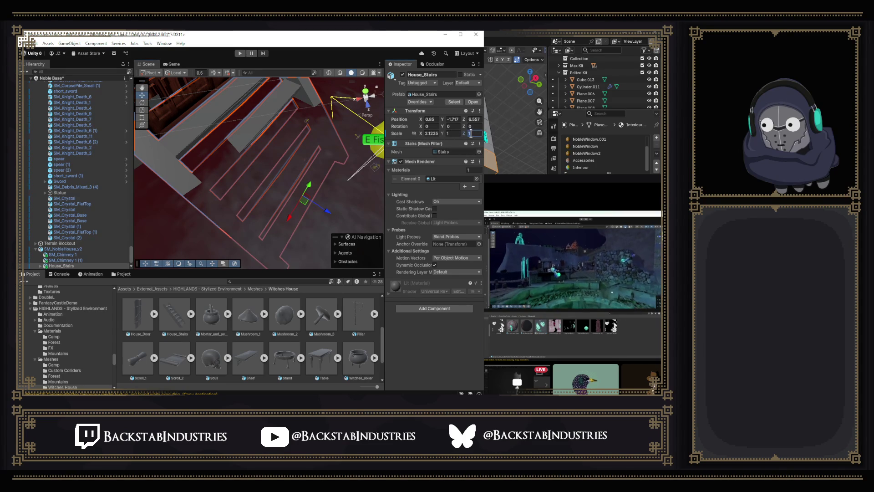
pyautogui.write('2')
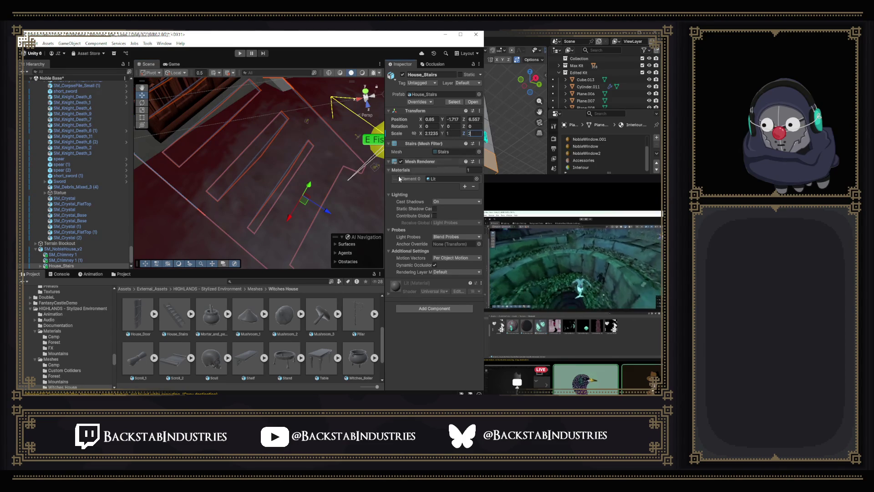
pyautogui.moveTo(327, 210); pyautogui.dragTo(424, 248)
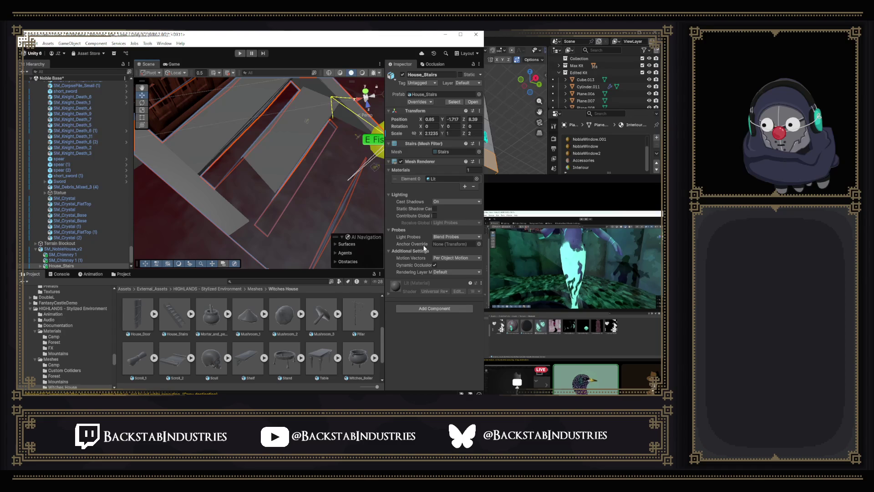
pyautogui.moveTo(288, 185)
pyautogui.mouseDown()
pyautogui.moveTo(280, 132)
pyautogui.moveTo(344, 120)
pyautogui.mouseUp()
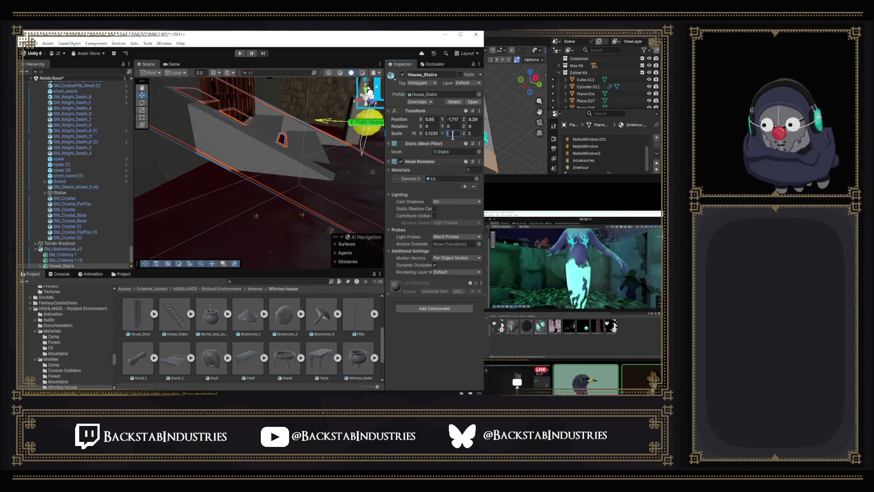
pyautogui.write('1.5')
pyautogui.moveTo(261, 134)
pyautogui.mouseDown()
pyautogui.moveTo(324, 162)
pyautogui.moveTo(338, 201)
pyautogui.mouseUp()
pyautogui.moveTo(255, 182)
pyautogui.mouseDown()
pyautogui.moveTo(157, 172)
pyautogui.moveTo(285, 207)
pyautogui.moveTo(291, 230)
pyautogui.moveTo(293, 219)
pyautogui.mouseUp()
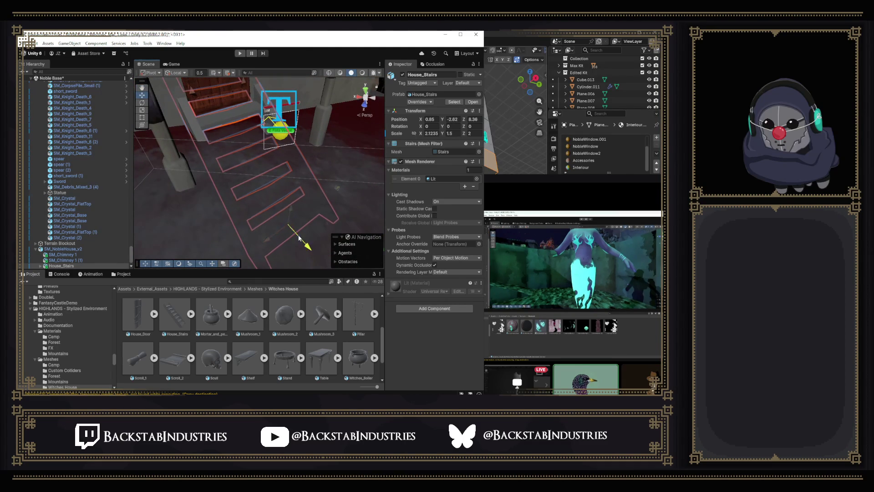
# Change the stairs' height scale to 1.25 and nudge them to Y -1.90, Z 8.35
pyautogui.moveTo(297, 231)
pyautogui.mouseDown()
pyautogui.moveTo(202, 146)
pyautogui.moveTo(138, 146)
pyautogui.moveTo(230, 167)
pyautogui.mouseUp()
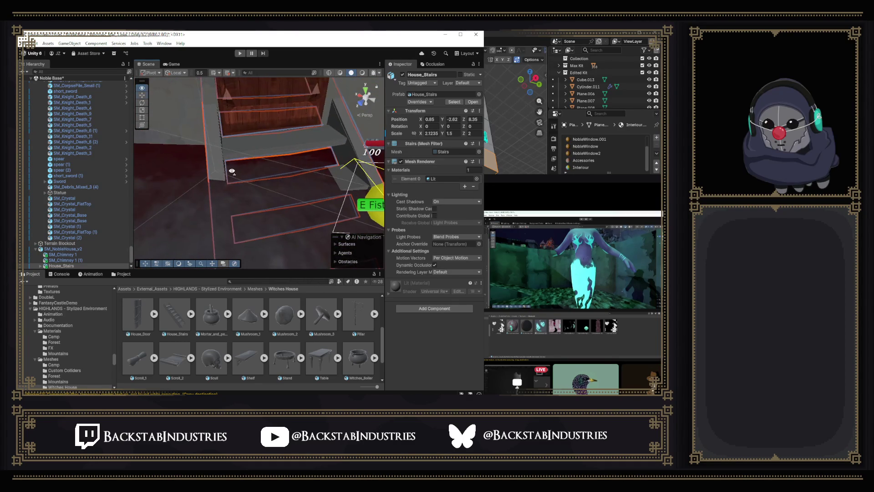
pyautogui.doubleClick(453, 133)
pyautogui.write('1.25')
pyautogui.moveTo(310, 174)
pyautogui.mouseDown()
pyautogui.moveTo(316, 194)
pyautogui.moveTo(314, 184)
pyautogui.mouseUp()
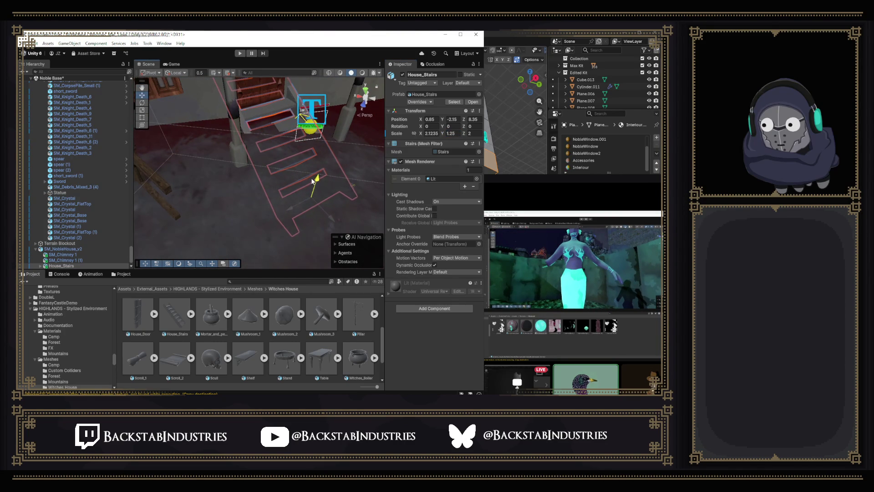
pyautogui.moveTo(312, 179); pyautogui.dragTo(312, 176)
pyautogui.scroll(5, 246, 125)
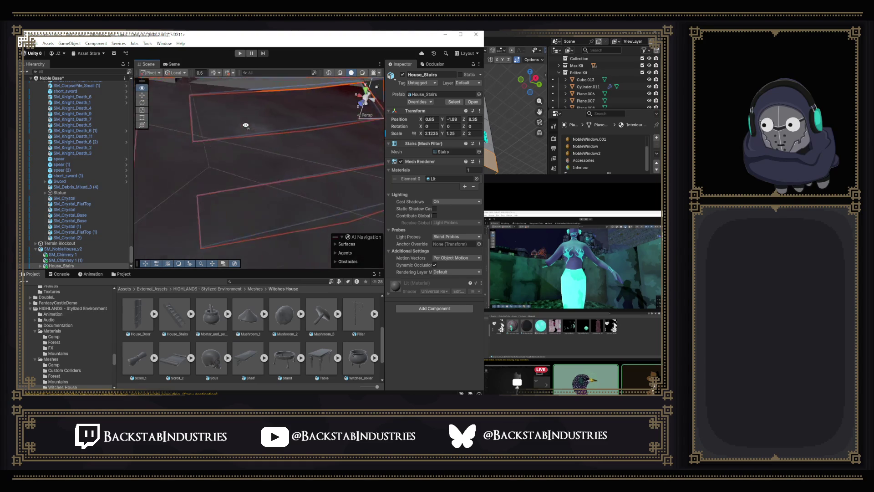
pyautogui.moveTo(246, 125)
pyautogui.mouseDown()
pyautogui.moveTo(230, 106)
pyautogui.moveTo(285, 118)
pyautogui.moveTo(243, 113)
pyautogui.mouseUp()
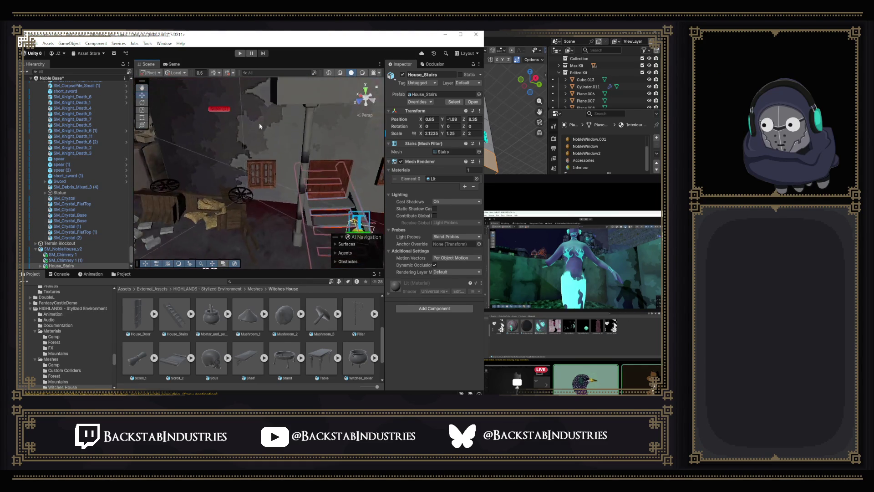
# Reselect House_Stairs and nudge its height down to Y -2.03
pyautogui.click(281, 170)
pyautogui.moveTo(322, 189)
pyautogui.mouseDown()
pyautogui.moveTo(356, 187)
pyautogui.moveTo(336, 141)
pyautogui.moveTo(287, 128)
pyautogui.mouseUp()
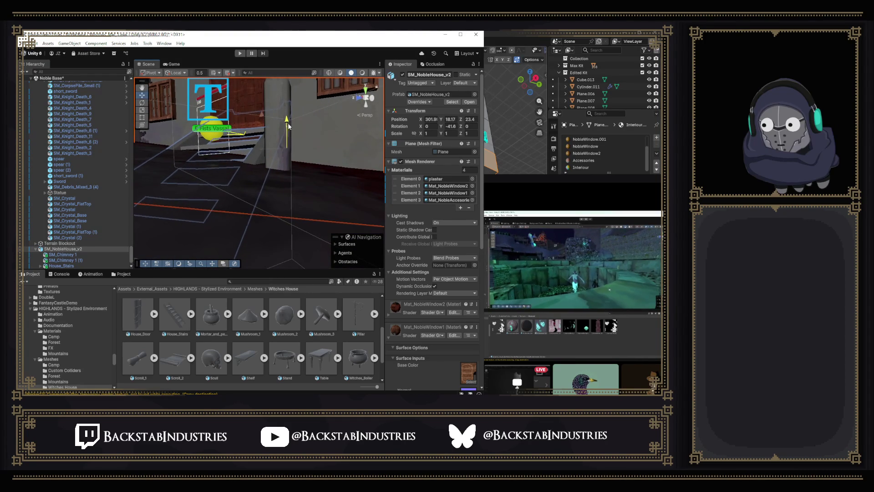
pyautogui.moveTo(287, 126)
pyautogui.mouseDown()
pyautogui.moveTo(278, 161)
pyautogui.moveTo(413, 185)
pyautogui.moveTo(400, 204)
pyautogui.moveTo(311, 198)
pyautogui.mouseUp()
pyautogui.click(282, 159)
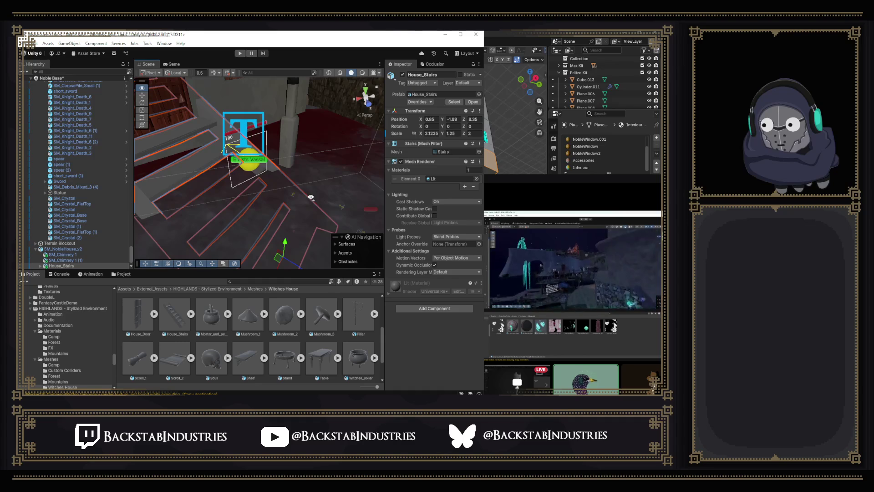
pyautogui.moveTo(311, 197); pyautogui.dragTo(219, 160)
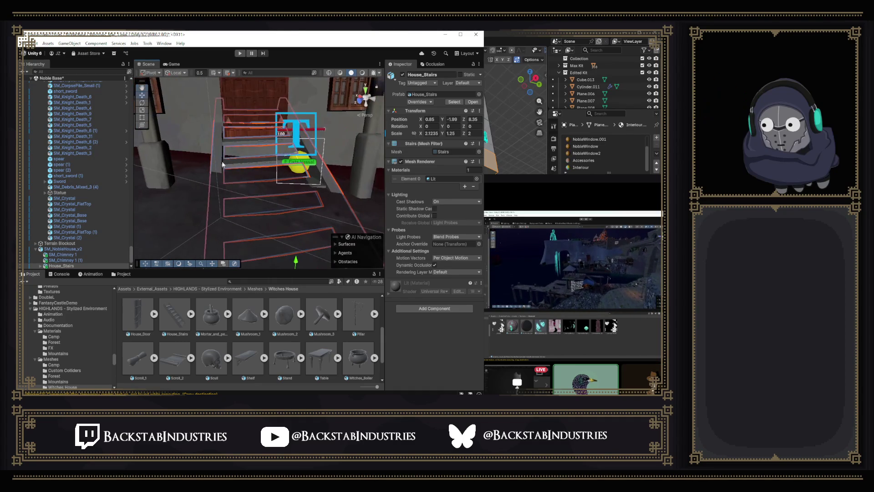
pyautogui.moveTo(296, 260); pyautogui.dragTo(295, 260)
pyautogui.moveTo(273, 223)
pyautogui.mouseDown()
pyautogui.moveTo(317, 224)
pyautogui.moveTo(115, 191)
pyautogui.moveTo(267, 210)
pyautogui.moveTo(224, 261)
pyautogui.moveTo(468, 211)
pyautogui.moveTo(572, 217)
pyautogui.moveTo(333, 198)
pyautogui.moveTo(352, 219)
pyautogui.moveTo(230, 188)
pyautogui.mouseUp()
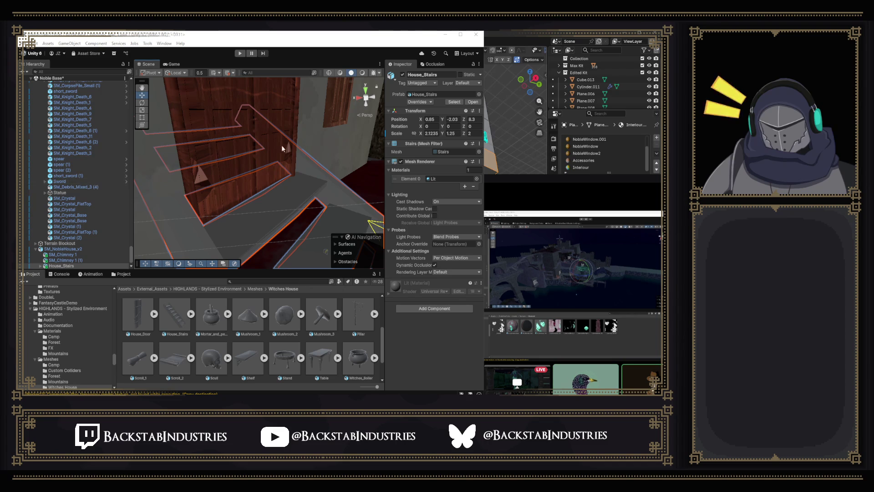
pyautogui.moveTo(296, 159)
pyautogui.mouseDown()
pyautogui.moveTo(376, 183)
pyautogui.moveTo(334, 135)
pyautogui.moveTo(211, 150)
pyautogui.moveTo(81, 146)
pyautogui.moveTo(103, 121)
pyautogui.moveTo(102, 106)
pyautogui.moveTo(151, 119)
pyautogui.moveTo(232, 121)
pyautogui.mouseUp()
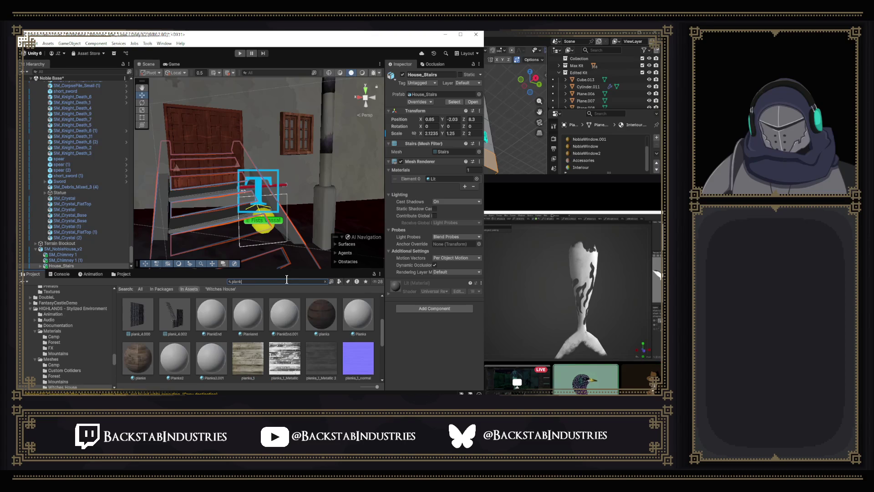
# Apply the planks material to House_Stairs and its Stairs_LOD0 mesh
pyautogui.moveTo(309, 308); pyautogui.dragTo(169, 192)
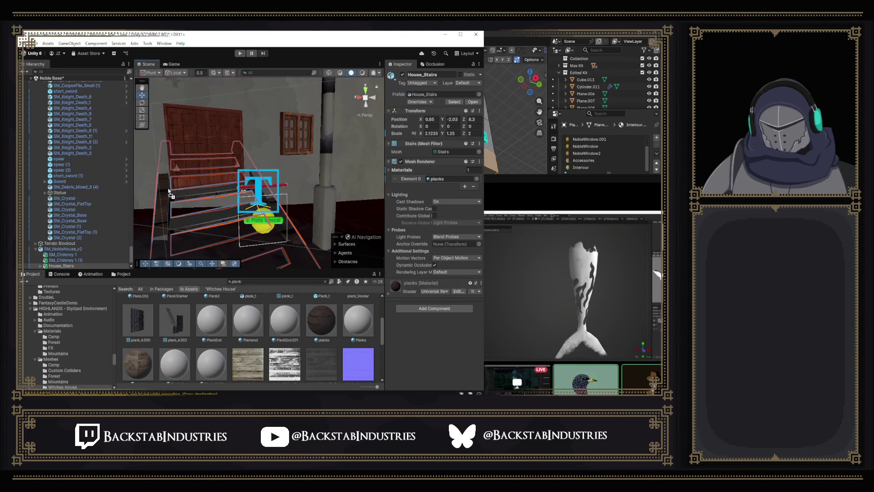
pyautogui.click(465, 187)
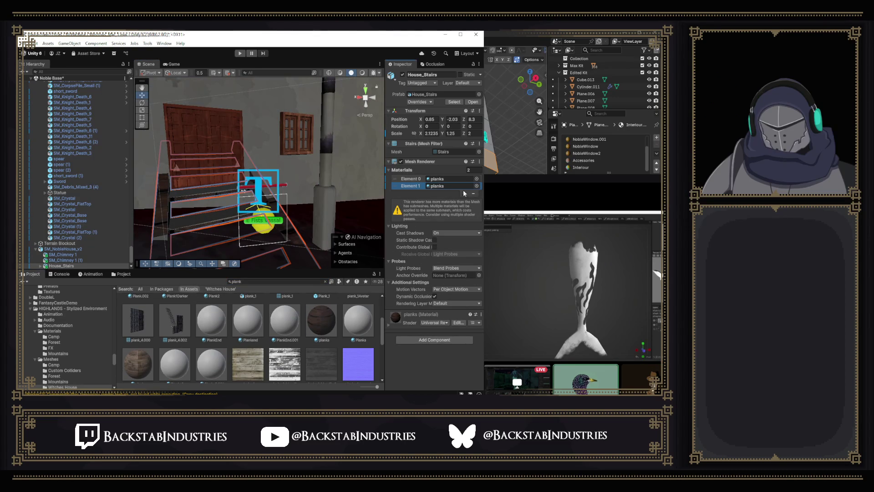
pyautogui.moveTo(283, 237)
pyautogui.mouseDown()
pyautogui.moveTo(234, 240)
pyautogui.moveTo(287, 255)
pyautogui.mouseUp()
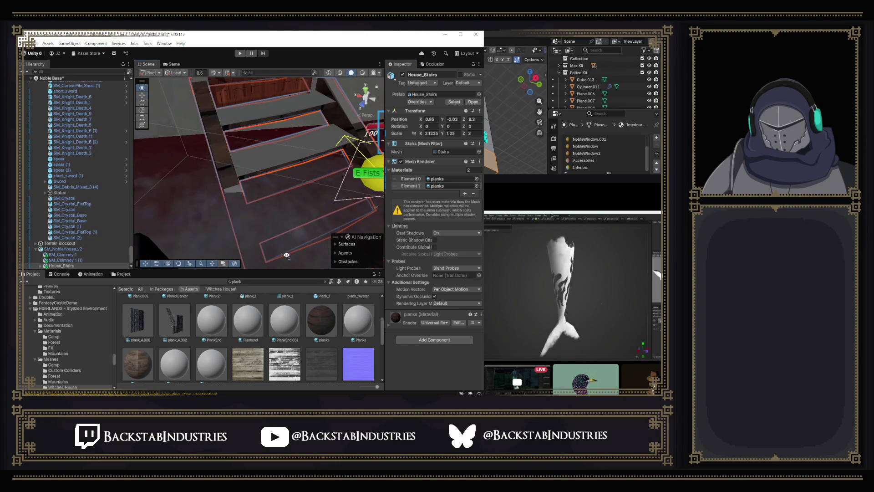
pyautogui.click(48, 265)
pyautogui.scroll(-1, 47, 252)
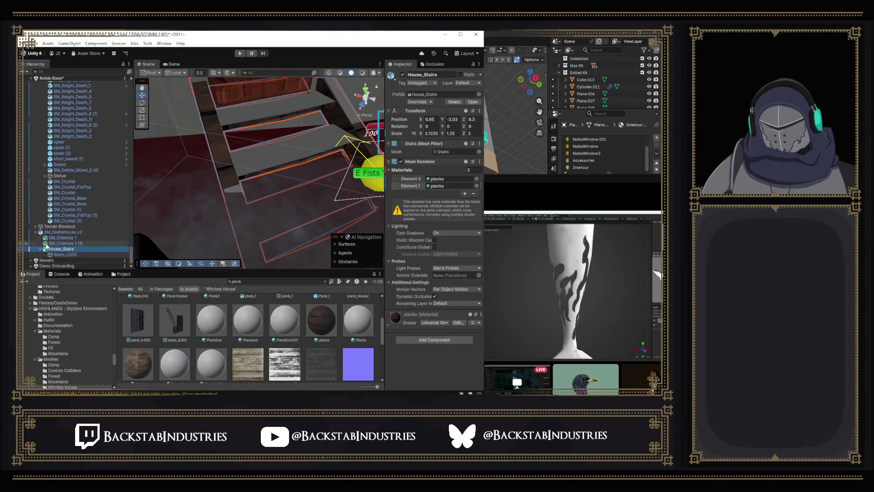
pyautogui.click(72, 255)
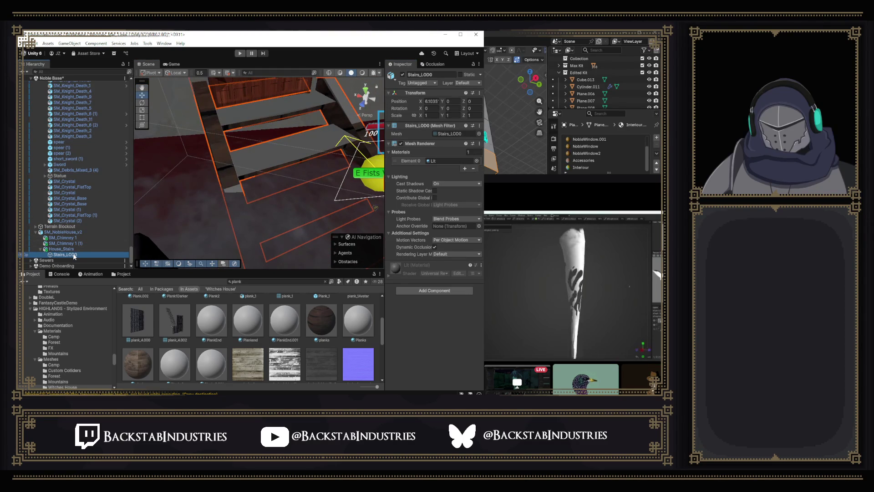
pyautogui.moveTo(248, 321)
pyautogui.mouseDown()
pyautogui.moveTo(346, 218)
pyautogui.moveTo(444, 167)
pyautogui.mouseUp()
# Compare materials, try moving Stairs_LOD0 out of the House_Stairs prefab, and dismiss the warning
pyautogui.click(322, 217)
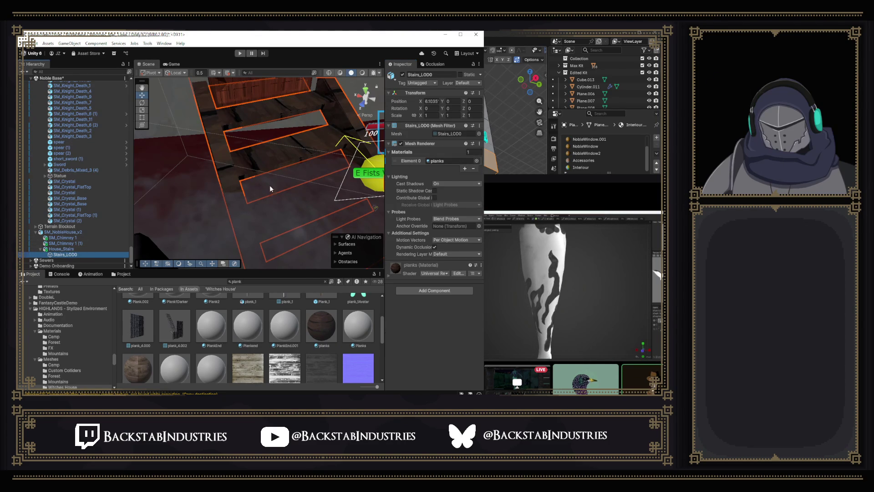
pyautogui.click(68, 249)
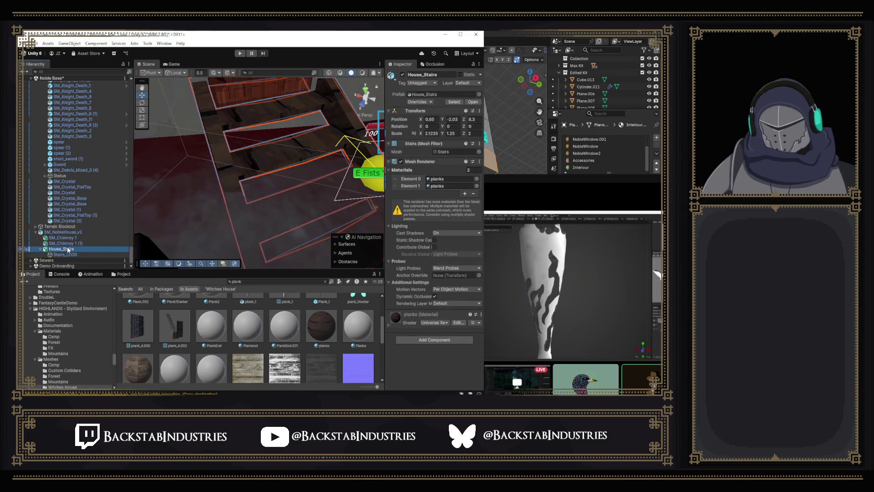
pyautogui.click(79, 255)
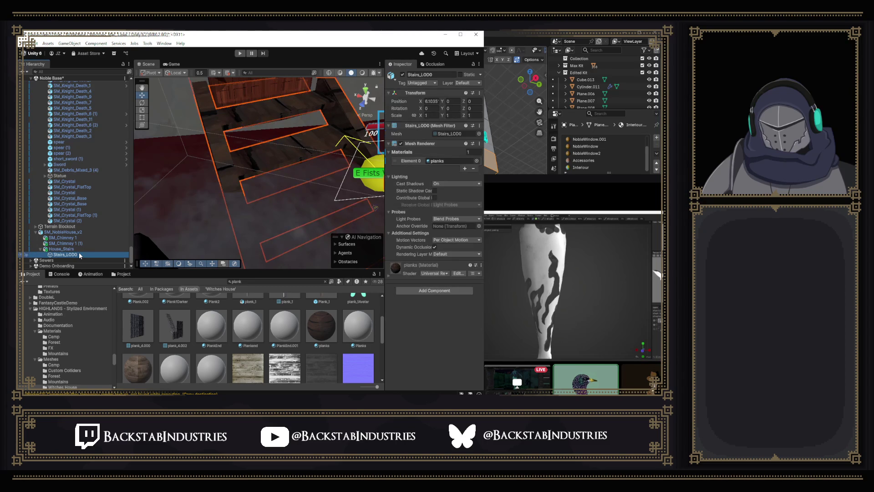
pyautogui.moveTo(95, 251); pyautogui.dragTo(86, 246)
pyautogui.click(288, 235)
pyautogui.rightClick(85, 249)
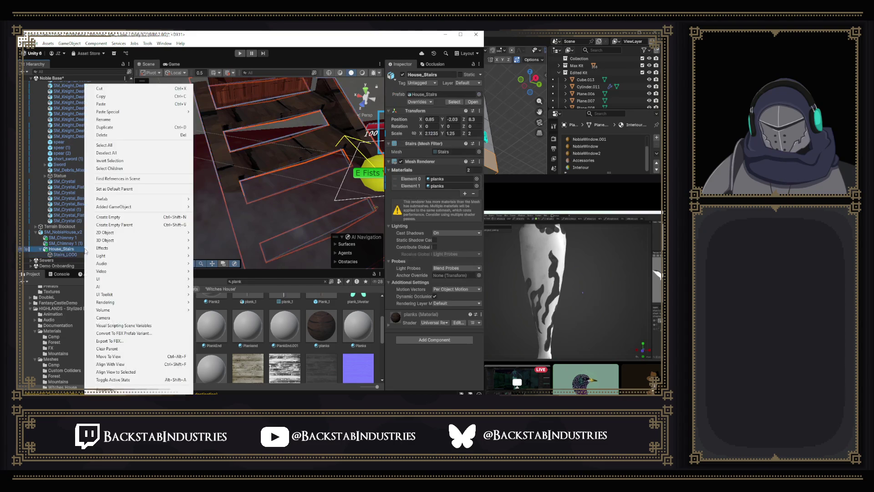
# Unpack House_Stairs completely, move Stairs_LOD0 out of it, and delete House_Stairs
pyautogui.moveTo(146, 201)
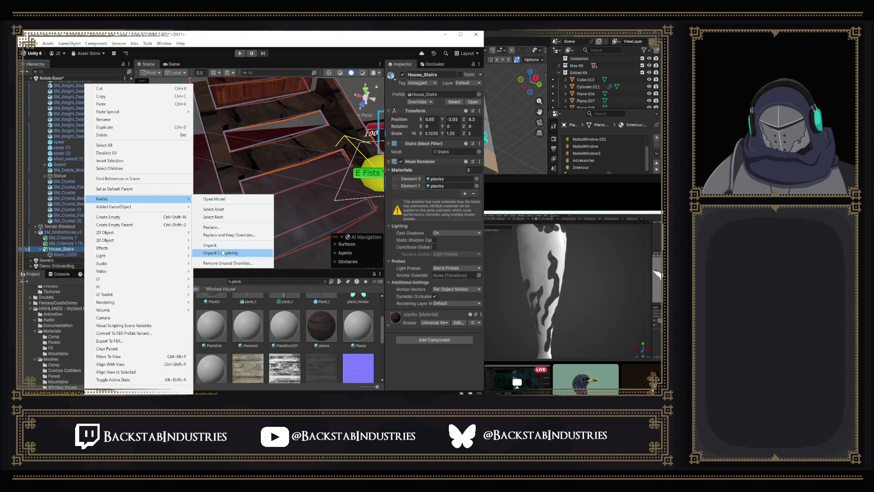
pyautogui.click(223, 253)
pyautogui.moveTo(89, 248); pyautogui.dragTo(91, 246)
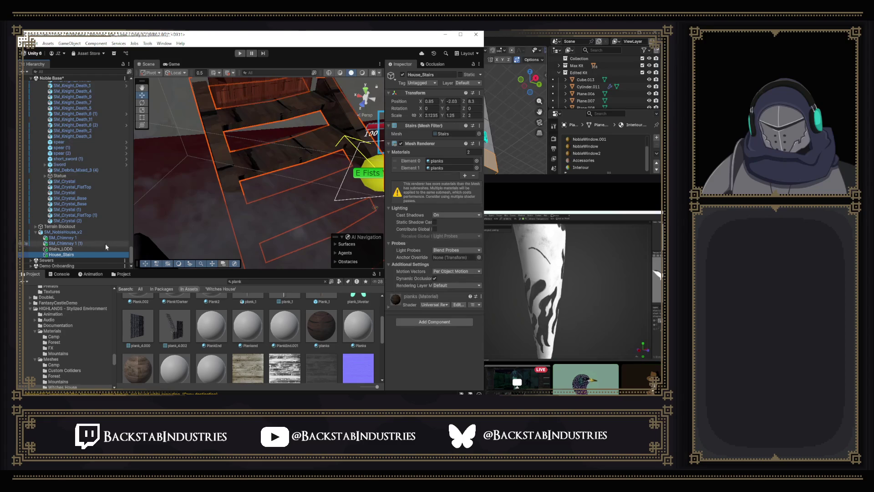
pyautogui.press('Delete')
# Drag the planks material onto the stair meshes to retexture them
pyautogui.scroll(2, 253, 184)
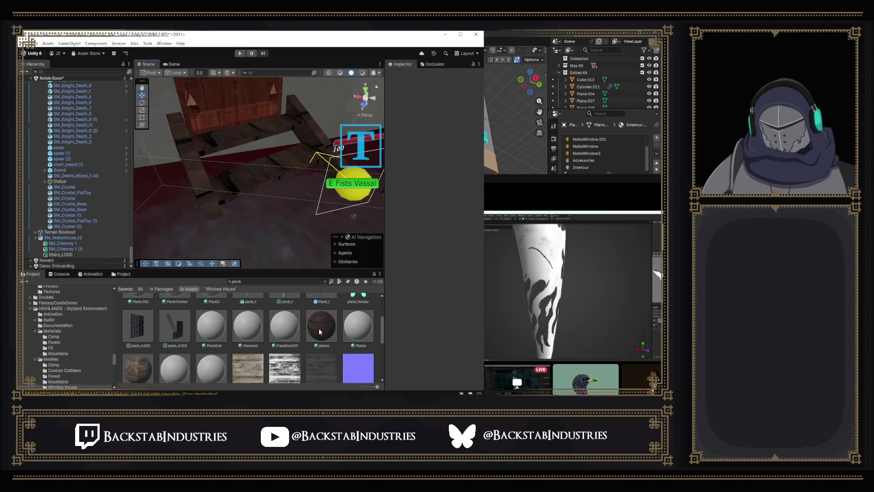
pyautogui.scroll(-1, 240, 327)
pyautogui.moveTo(248, 354)
pyautogui.mouseDown()
pyautogui.moveTo(230, 156)
pyautogui.moveTo(202, 173)
pyautogui.mouseUp()
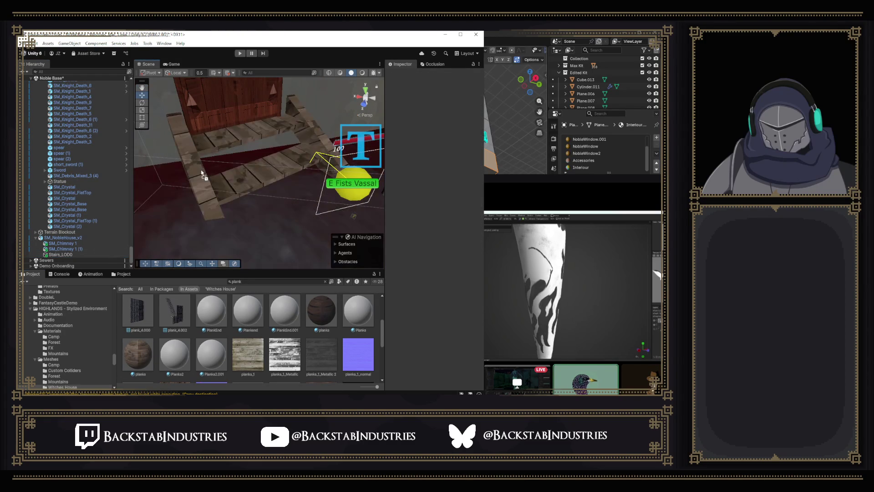
pyautogui.scroll(-3, 228, 339)
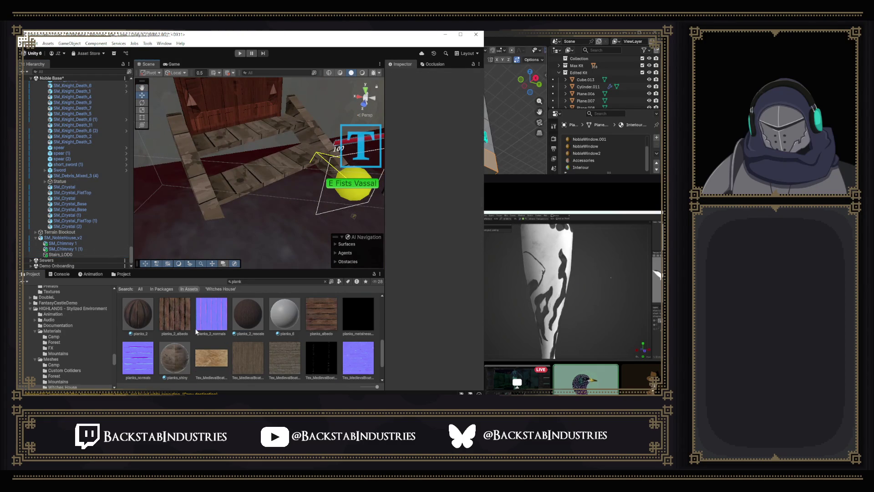
pyautogui.scroll(-1, 196, 331)
pyautogui.moveTo(211, 341)
pyautogui.mouseDown()
pyautogui.moveTo(195, 234)
pyautogui.moveTo(202, 194)
pyautogui.mouseUp()
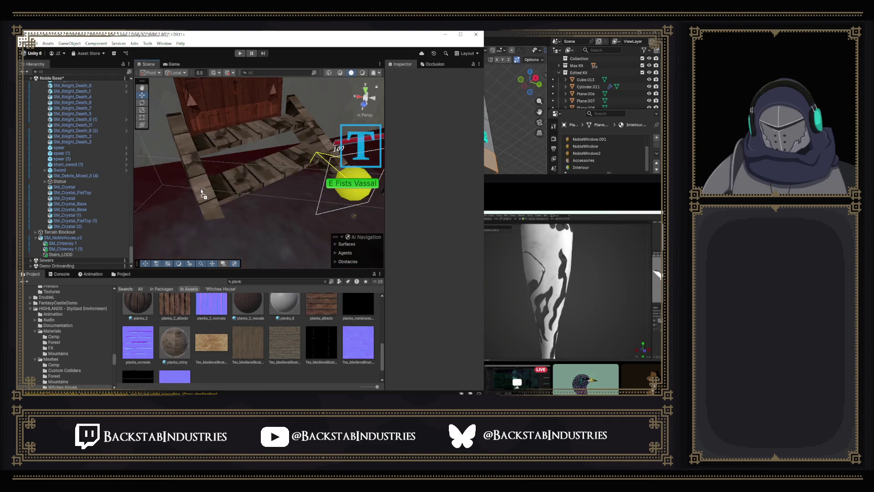
pyautogui.scroll(5, 313, 345)
pyautogui.moveTo(327, 353)
pyautogui.mouseDown()
pyautogui.moveTo(218, 208)
pyautogui.moveTo(189, 195)
pyautogui.moveTo(254, 142)
pyautogui.moveTo(318, 178)
pyautogui.moveTo(306, 200)
pyautogui.moveTo(296, 198)
pyautogui.moveTo(353, 185)
pyautogui.moveTo(270, 182)
pyautogui.mouseUp()
pyautogui.scroll(-1, 146, 343)
pyautogui.scroll(-1, 146, 344)
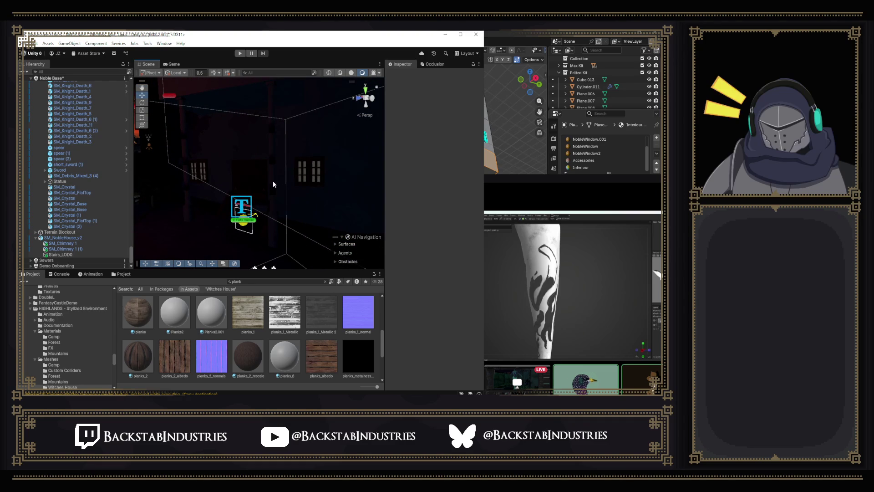
# Turn on scene lighting, fly over to the lit street, and face a selected pillar
pyautogui.moveTo(257, 174)
pyautogui.mouseDown()
pyautogui.moveTo(240, 170)
pyautogui.moveTo(331, 169)
pyautogui.moveTo(285, 187)
pyautogui.moveTo(64, 160)
pyautogui.moveTo(379, 167)
pyautogui.moveTo(346, 171)
pyautogui.mouseUp()
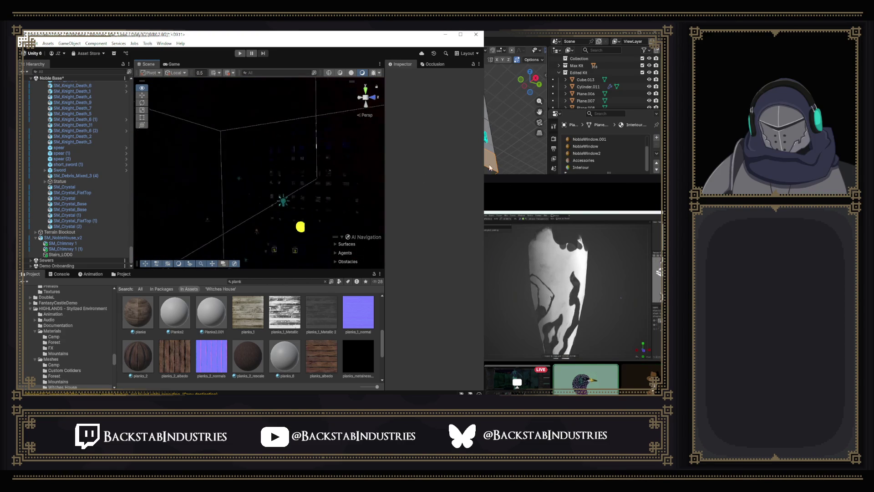
pyautogui.click(352, 73)
pyautogui.moveTo(314, 110)
pyautogui.mouseDown()
pyautogui.moveTo(327, 144)
pyautogui.moveTo(282, 213)
pyautogui.mouseUp()
pyautogui.click(296, 215)
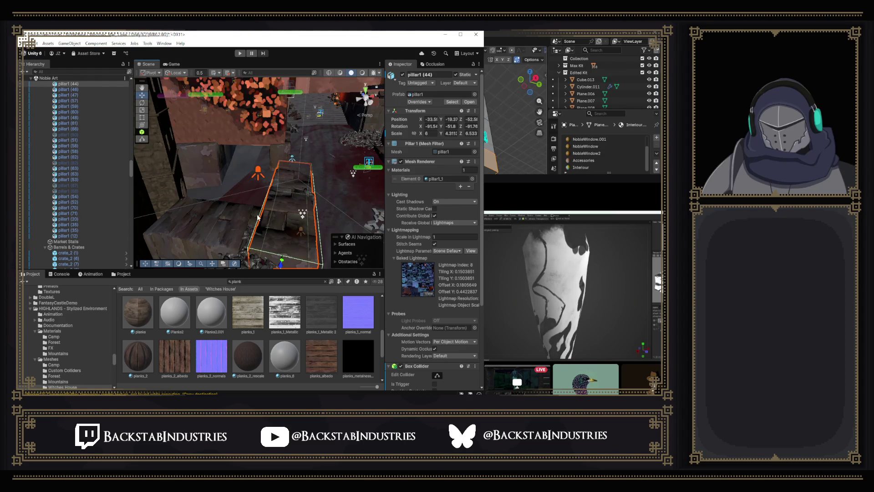
pyautogui.moveTo(258, 205)
pyautogui.mouseDown()
pyautogui.moveTo(80, 138)
pyautogui.moveTo(174, 162)
pyautogui.moveTo(382, 183)
pyautogui.moveTo(453, 160)
pyautogui.moveTo(346, 172)
pyautogui.moveTo(433, 165)
pyautogui.moveTo(409, 157)
pyautogui.moveTo(455, 166)
pyautogui.moveTo(516, 373)
pyautogui.moveTo(528, 184)
pyautogui.moveTo(188, 154)
pyautogui.moveTo(234, 142)
pyautogui.moveTo(335, 148)
pyautogui.moveTo(308, 205)
pyautogui.moveTo(378, 180)
pyautogui.mouseUp()
pyautogui.moveTo(474, 170)
pyautogui.mouseDown()
pyautogui.moveTo(624, 201)
pyautogui.moveTo(178, 196)
pyautogui.moveTo(231, 196)
pyautogui.moveTo(254, 168)
pyautogui.moveTo(181, 138)
pyautogui.mouseUp()
# Look from the windowed wall to the stone archway, then the houses and autumn tree
pyautogui.click(253, 156)
pyautogui.click(243, 163)
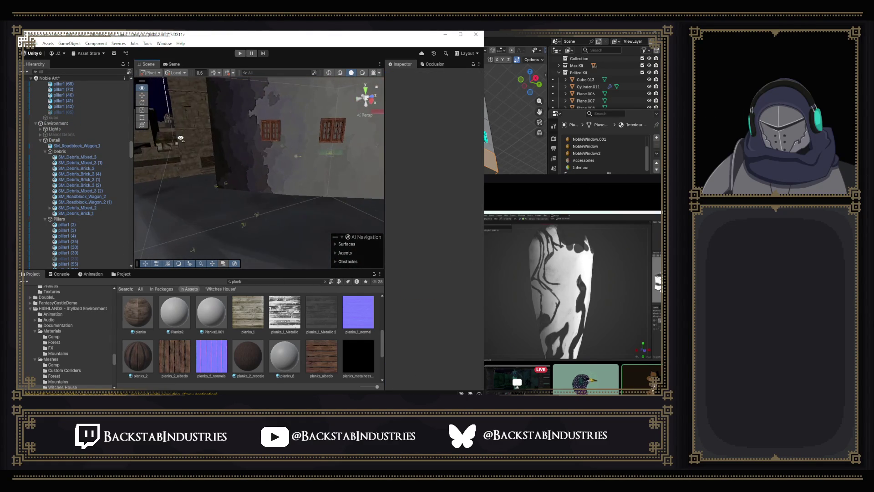
pyautogui.moveTo(274, 159)
pyautogui.mouseDown()
pyautogui.moveTo(562, 181)
pyautogui.moveTo(147, 179)
pyautogui.moveTo(611, 171)
pyautogui.mouseUp()
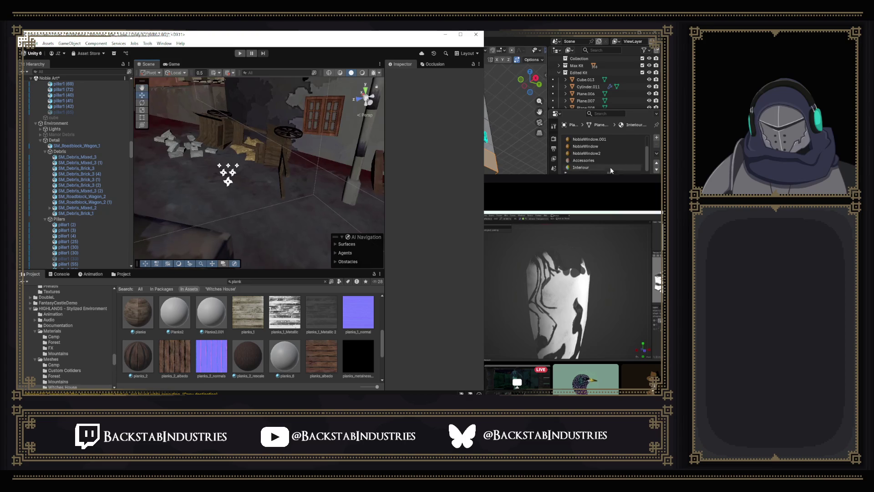
pyautogui.moveTo(516, 373); pyautogui.dragTo(473, 141)
pyautogui.moveTo(346, 119); pyautogui.dragTo(236, 90)
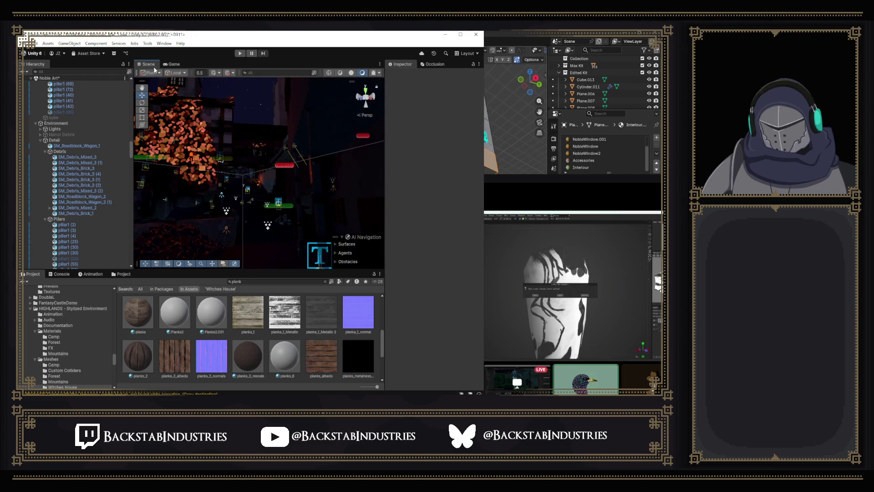
# Maximize the Scene view, orbit around the street, box and building, then switch to Blender
pyautogui.doubleClick(150, 64)
pyautogui.moveTo(298, 261)
pyautogui.mouseDown()
pyautogui.moveTo(378, 262)
pyautogui.moveTo(290, 253)
pyautogui.moveTo(197, 278)
pyautogui.mouseUp()
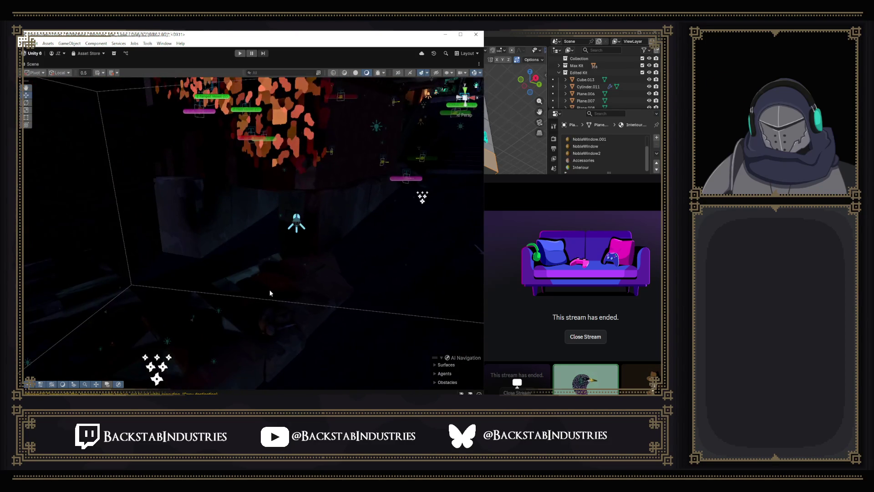
pyautogui.click(332, 269)
pyautogui.moveTo(332, 269)
pyautogui.mouseDown()
pyautogui.moveTo(326, 234)
pyautogui.moveTo(295, 236)
pyautogui.moveTo(355, 231)
pyautogui.moveTo(304, 213)
pyautogui.moveTo(405, 213)
pyautogui.moveTo(336, 218)
pyautogui.moveTo(370, 221)
pyautogui.moveTo(332, 214)
pyautogui.moveTo(346, 213)
pyautogui.mouseUp()
pyautogui.moveTo(604, 203)
pyautogui.mouseDown()
pyautogui.moveTo(600, 191)
pyautogui.moveTo(331, 244)
pyautogui.moveTo(292, 263)
pyautogui.mouseUp()
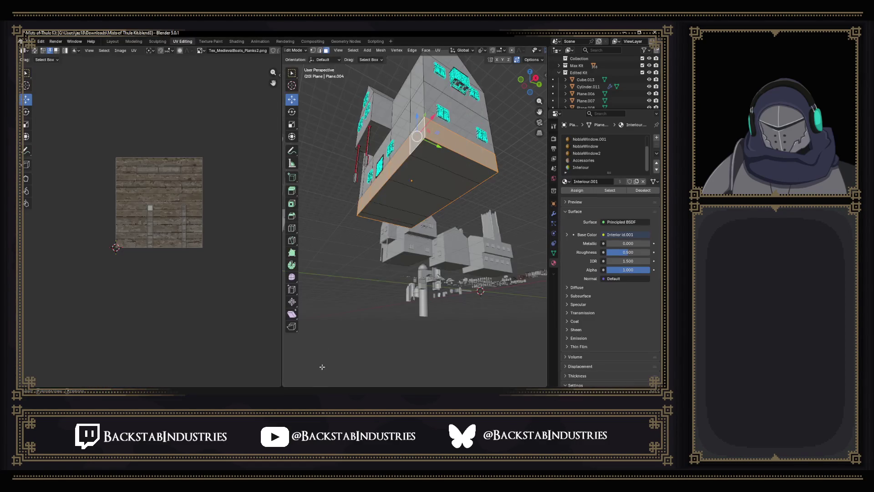
pyautogui.hotkey('alt', 'Tab')
# In Object Mode, move the house -9 m along X, then slide it further along X
pyautogui.moveTo(369, 257); pyautogui.dragTo(415, 286)
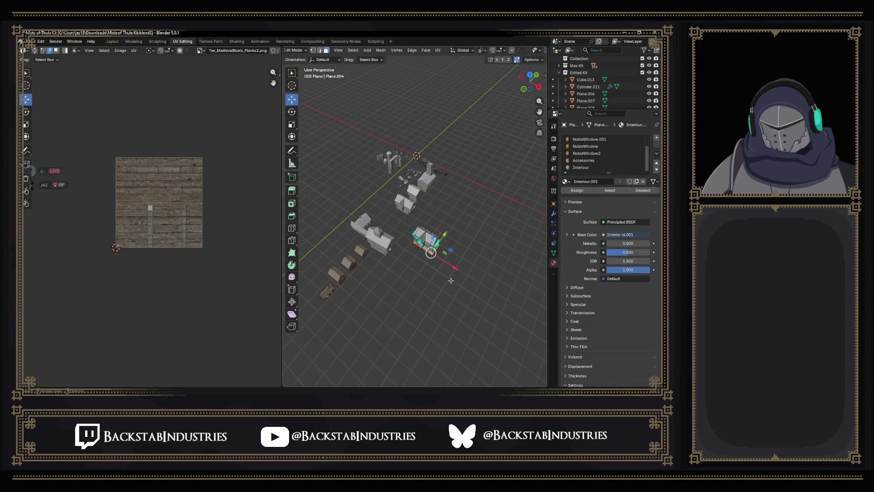
pyautogui.press('Tab')
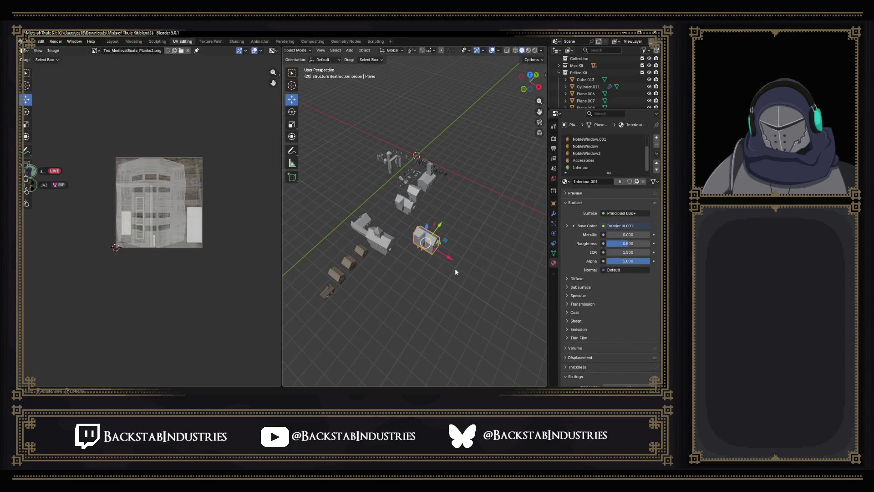
pyautogui.moveTo(450, 258); pyautogui.dragTo(421, 243)
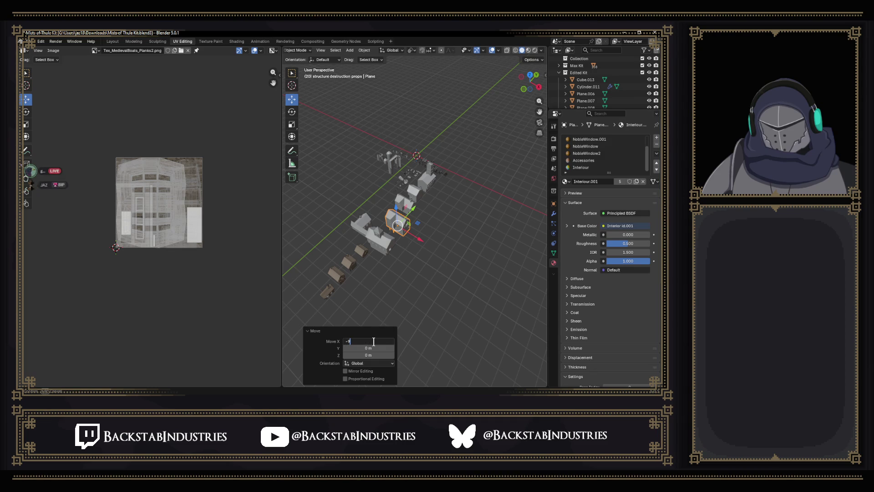
pyautogui.press('Return')
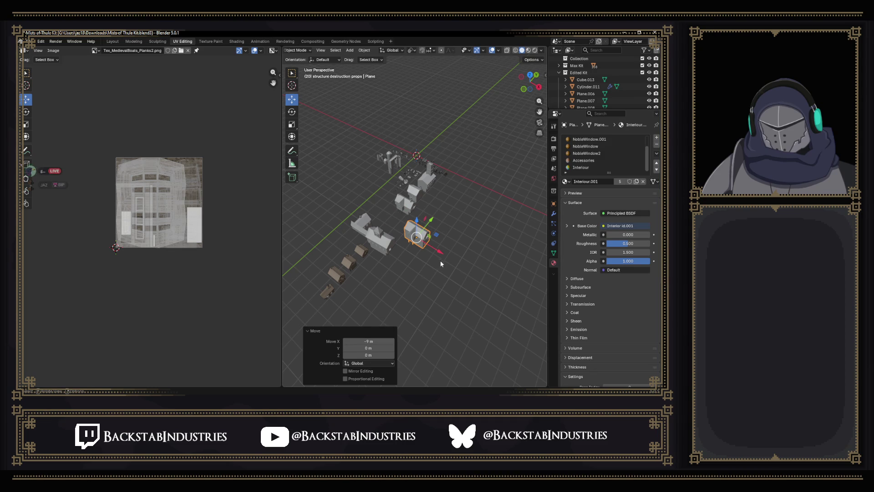
pyautogui.moveTo(438, 253); pyautogui.dragTo(406, 239)
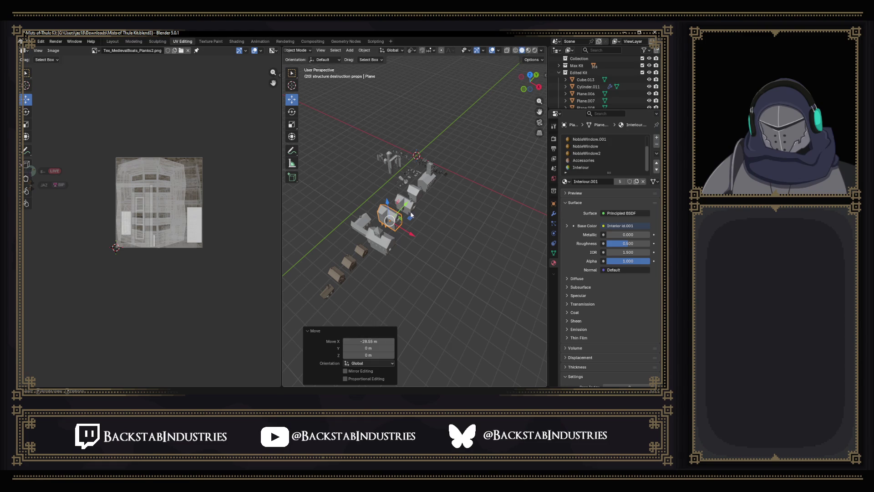
# Apply Shade Auto Smooth at 30° to the house and show its transform values in the sidebar
pyautogui.rightClick(411, 229)
pyautogui.click(407, 208)
pyautogui.press('w')
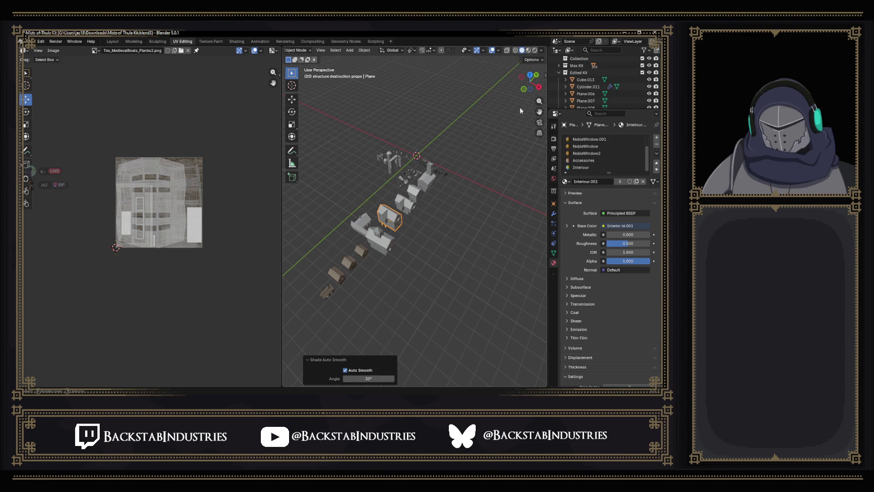
pyautogui.click(544, 73)
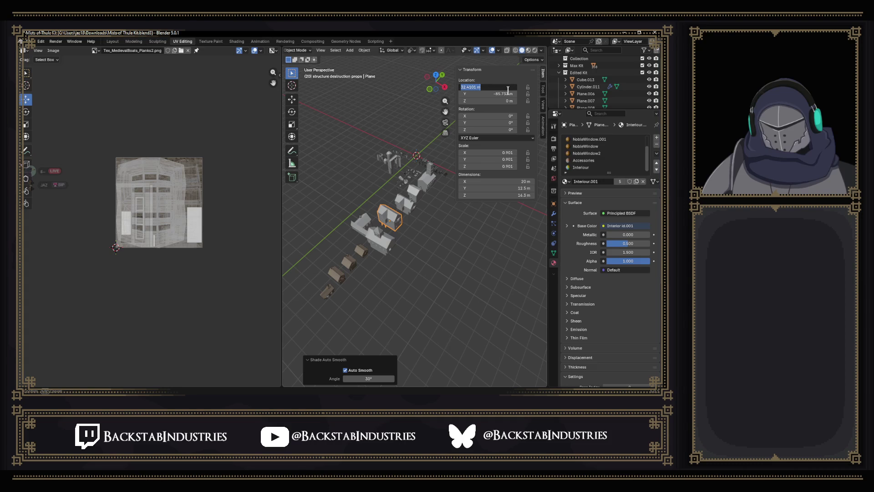
# Set the house's X location to 30 m and the lower-left house's X location to 35 m
pyautogui.press('Return')
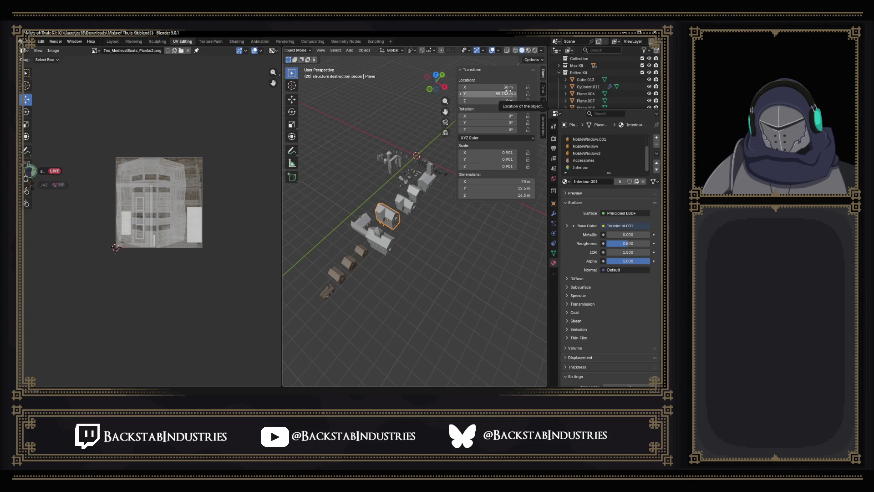
pyautogui.scroll(6, 409, 228)
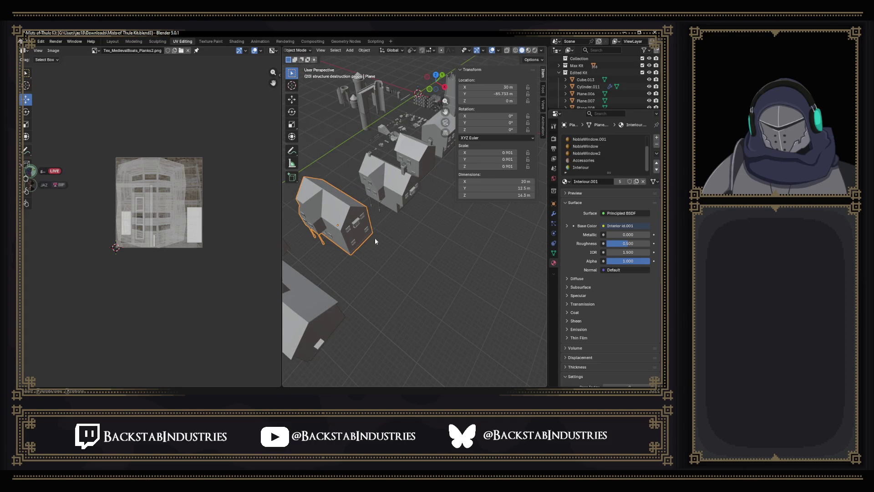
pyautogui.scroll(2, 385, 233)
pyautogui.click(377, 209)
pyautogui.click(346, 224)
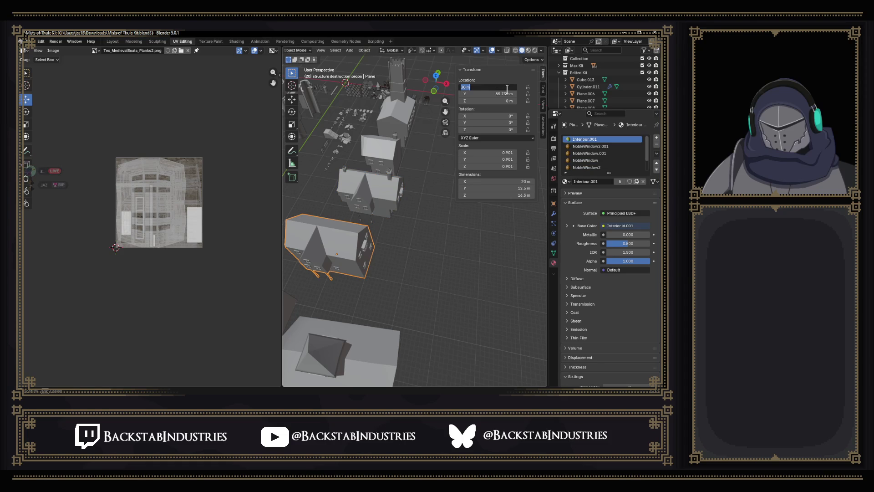
pyautogui.write('35')
pyautogui.press('Return')
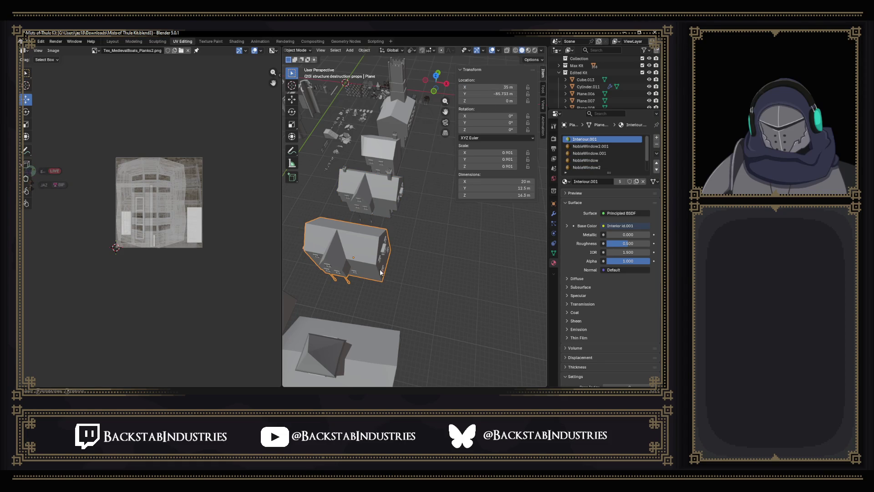
# Orbit around the houses, then switch to Unity and fly the Scene camera to the house
pyautogui.scroll(5, 437, 306)
pyautogui.moveTo(450, 318)
pyautogui.mouseDown()
pyautogui.moveTo(357, 286)
pyautogui.moveTo(458, 292)
pyautogui.moveTo(487, 305)
pyautogui.mouseUp()
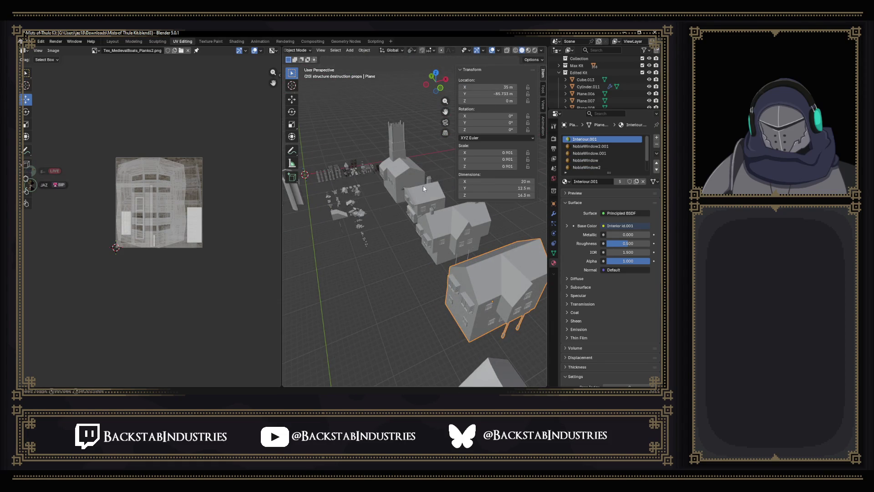
pyautogui.moveTo(423, 186)
pyautogui.mouseDown()
pyautogui.moveTo(429, 253)
pyautogui.moveTo(485, 319)
pyautogui.moveTo(460, 310)
pyautogui.moveTo(427, 262)
pyautogui.moveTo(390, 261)
pyautogui.moveTo(461, 262)
pyautogui.moveTo(433, 269)
pyautogui.moveTo(490, 291)
pyautogui.moveTo(523, 268)
pyautogui.moveTo(474, 262)
pyautogui.moveTo(519, 260)
pyautogui.moveTo(293, 264)
pyautogui.mouseUp()
pyautogui.scroll(6, 431, 272)
pyautogui.moveTo(430, 274)
pyautogui.mouseDown()
pyautogui.moveTo(457, 271)
pyautogui.moveTo(433, 267)
pyautogui.mouseUp()
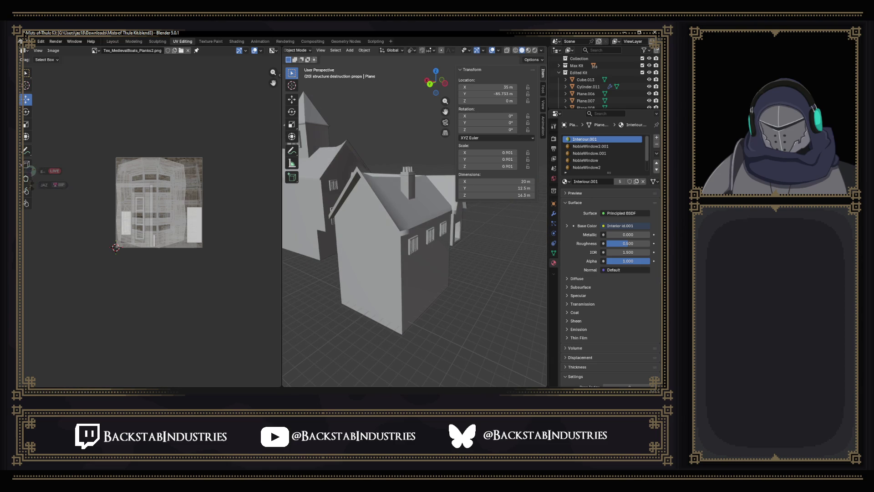
pyautogui.hotkey('alt', 'Tab')
pyautogui.moveTo(268, 261)
pyautogui.mouseDown()
pyautogui.moveTo(146, 269)
pyautogui.moveTo(538, 365)
pyautogui.moveTo(548, 350)
pyautogui.moveTo(288, 346)
pyautogui.moveTo(261, 329)
pyautogui.moveTo(55, 332)
pyautogui.moveTo(363, 168)
pyautogui.mouseUp()
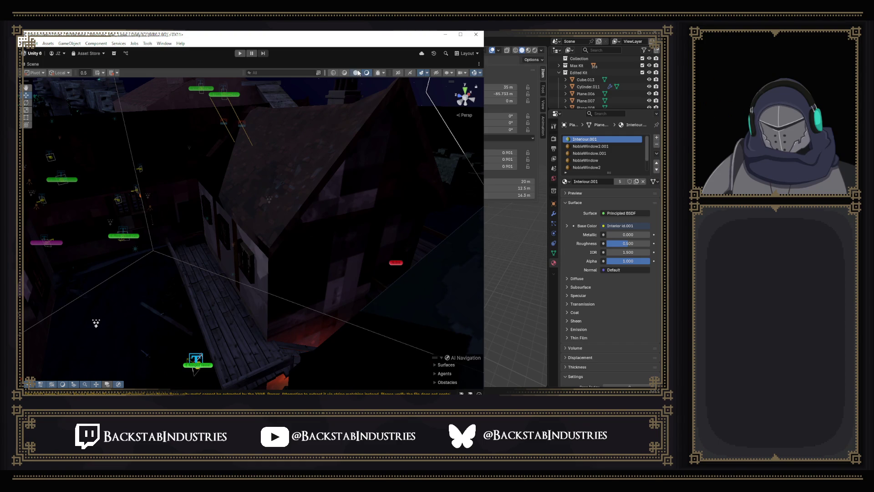
# Restore the lit Scene view and orbit toward the house wall and wooden stairs
pyautogui.click(359, 72)
pyautogui.click(361, 73)
pyautogui.click(359, 72)
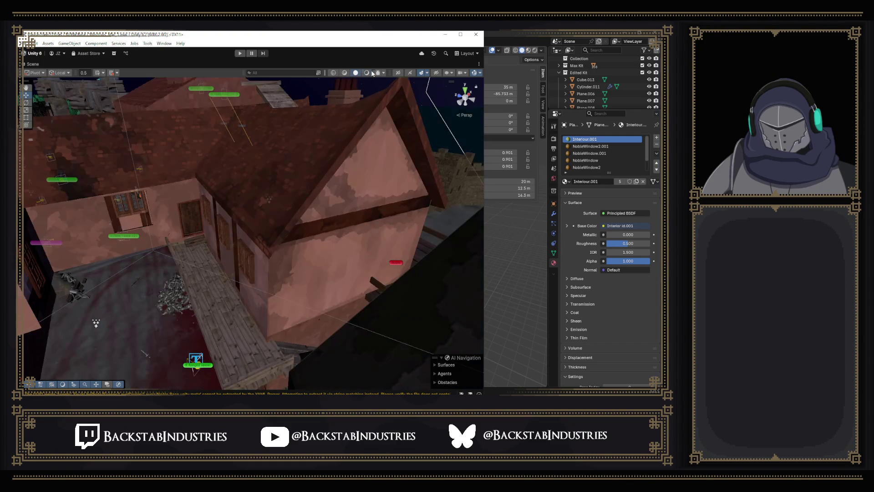
pyautogui.moveTo(360, 150)
pyautogui.mouseDown()
pyautogui.moveTo(347, 187)
pyautogui.moveTo(318, 193)
pyautogui.moveTo(210, 193)
pyautogui.moveTo(173, 178)
pyautogui.moveTo(161, 156)
pyautogui.moveTo(121, 151)
pyautogui.moveTo(105, 165)
pyautogui.moveTo(223, 178)
pyautogui.moveTo(211, 168)
pyautogui.moveTo(72, 150)
pyautogui.moveTo(637, 174)
pyautogui.moveTo(611, 157)
pyautogui.moveTo(516, 167)
pyautogui.mouseUp()
pyautogui.moveTo(351, 226)
pyautogui.mouseDown()
pyautogui.moveTo(254, 219)
pyautogui.moveTo(294, 244)
pyautogui.mouseUp()
# Select the large wooden box near the stairs and delete it from the scene
pyautogui.click(294, 245)
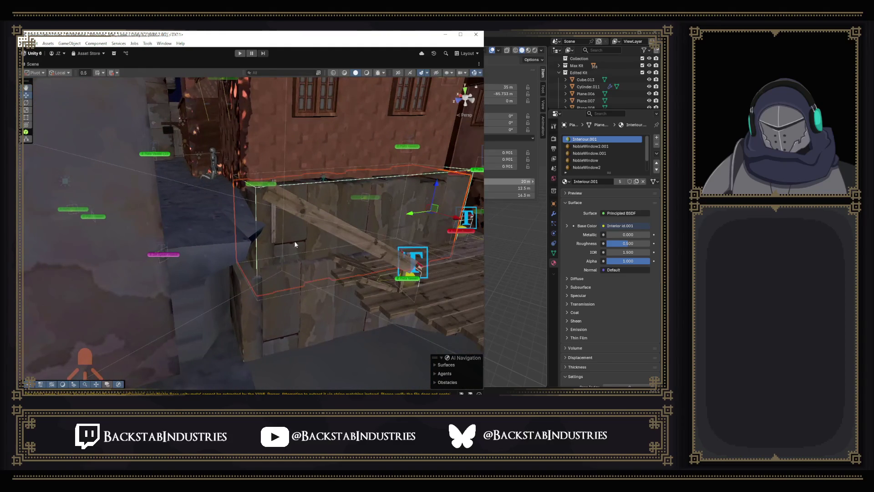
pyautogui.click(278, 312)
pyautogui.moveTo(280, 312)
pyautogui.mouseDown()
pyautogui.moveTo(284, 274)
pyautogui.moveTo(254, 229)
pyautogui.moveTo(233, 236)
pyautogui.moveTo(253, 246)
pyautogui.moveTo(238, 246)
pyautogui.moveTo(283, 262)
pyautogui.moveTo(390, 250)
pyautogui.moveTo(314, 264)
pyautogui.moveTo(348, 266)
pyautogui.mouseUp()
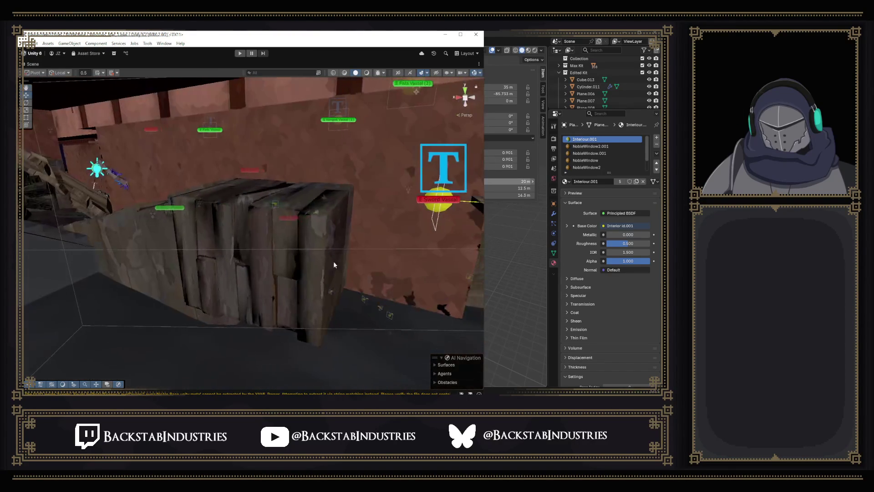
pyautogui.moveTo(273, 205); pyautogui.dragTo(299, 212)
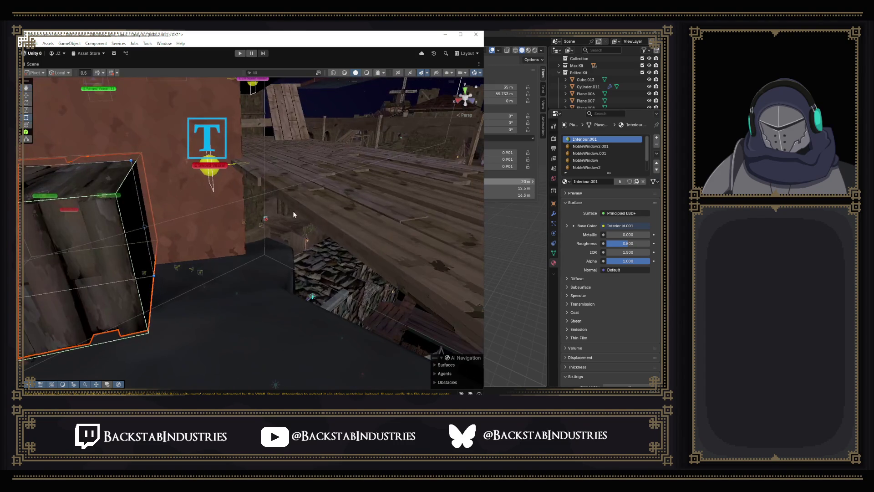
pyautogui.moveTo(146, 185)
pyautogui.mouseDown()
pyautogui.moveTo(156, 189)
pyautogui.moveTo(142, 192)
pyautogui.moveTo(415, 218)
pyautogui.moveTo(388, 228)
pyautogui.moveTo(360, 219)
pyautogui.moveTo(311, 267)
pyautogui.moveTo(334, 273)
pyautogui.moveTo(341, 244)
pyautogui.mouseUp()
pyautogui.press('Delete')
# Orbit over the wall, rubble and tall house, then switch back to Blender
pyautogui.moveTo(351, 293)
pyautogui.mouseDown()
pyautogui.moveTo(376, 275)
pyautogui.moveTo(300, 301)
pyautogui.moveTo(494, 333)
pyautogui.moveTo(340, 351)
pyautogui.moveTo(255, 336)
pyautogui.mouseUp()
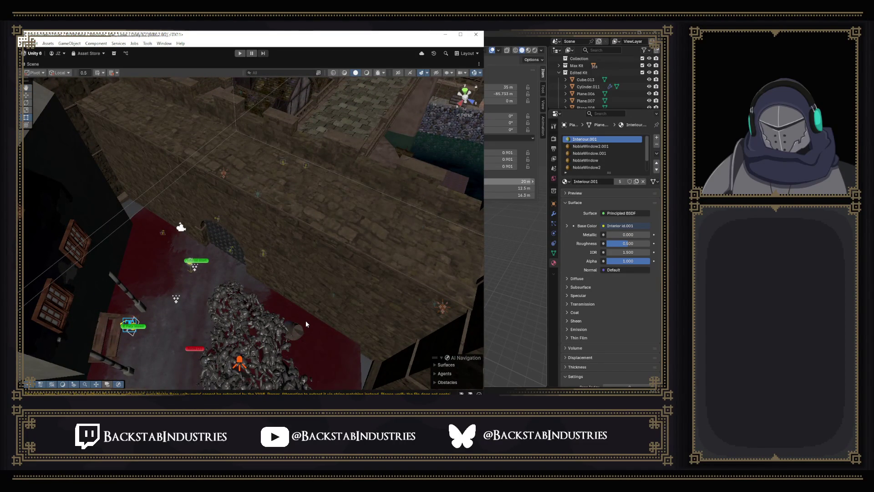
pyautogui.moveTo(262, 279); pyautogui.dragTo(58, 253)
pyautogui.moveTo(293, 255)
pyautogui.mouseDown()
pyautogui.moveTo(320, 224)
pyautogui.moveTo(92, 230)
pyautogui.moveTo(124, 233)
pyautogui.moveTo(250, 180)
pyautogui.moveTo(240, 168)
pyautogui.moveTo(273, 182)
pyautogui.moveTo(302, 149)
pyautogui.moveTo(291, 155)
pyautogui.mouseUp()
pyautogui.hotkey('alt', 'Tab')
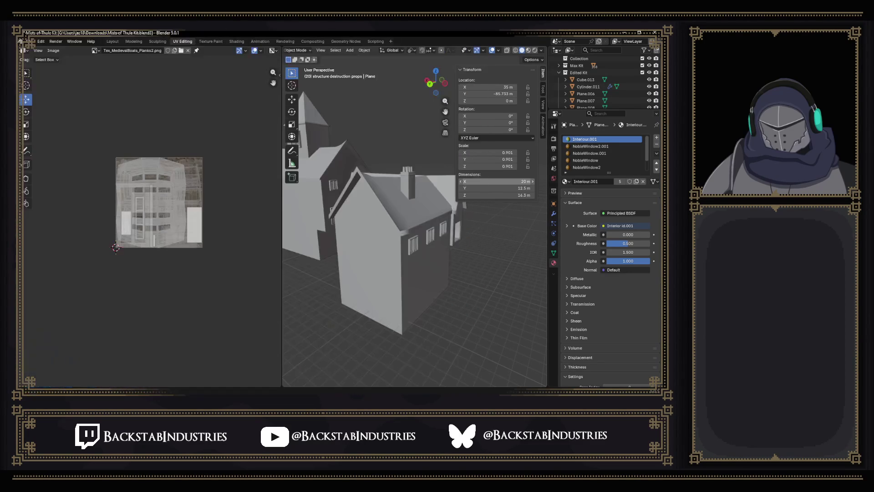
# Enter Edit Mode on the house mesh and inspect it from below, the left side, and an angle
pyautogui.scroll(-5, 394, 272)
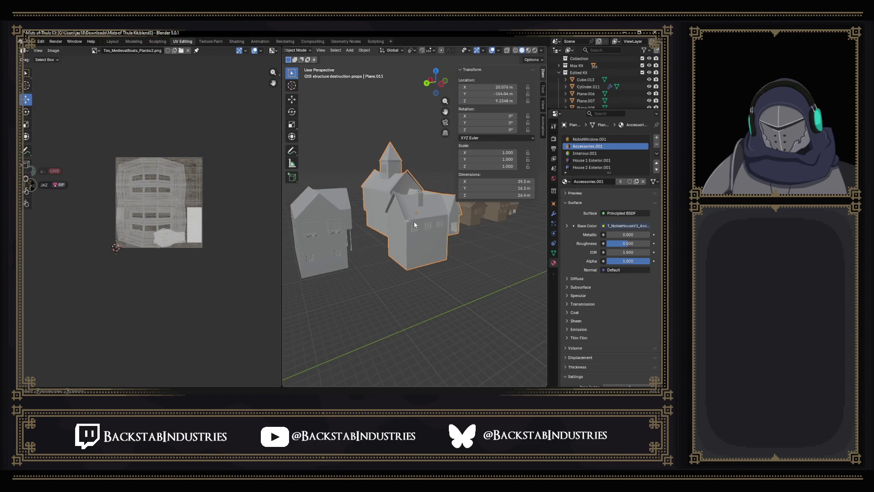
pyautogui.press('Tab')
pyautogui.moveTo(413, 220)
pyautogui.mouseDown()
pyautogui.moveTo(419, 251)
pyautogui.moveTo(401, 306)
pyautogui.moveTo(392, 282)
pyautogui.mouseUp()
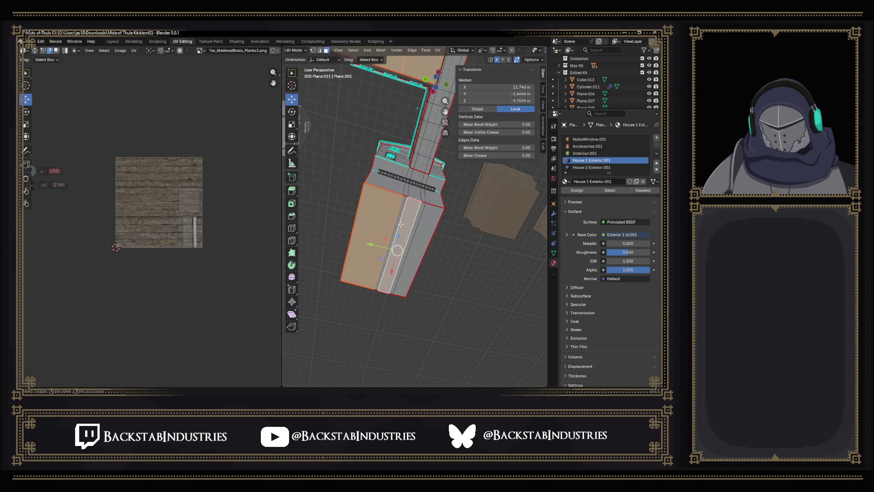
pyautogui.moveTo(421, 231); pyautogui.dragTo(422, 115)
pyautogui.click(438, 80)
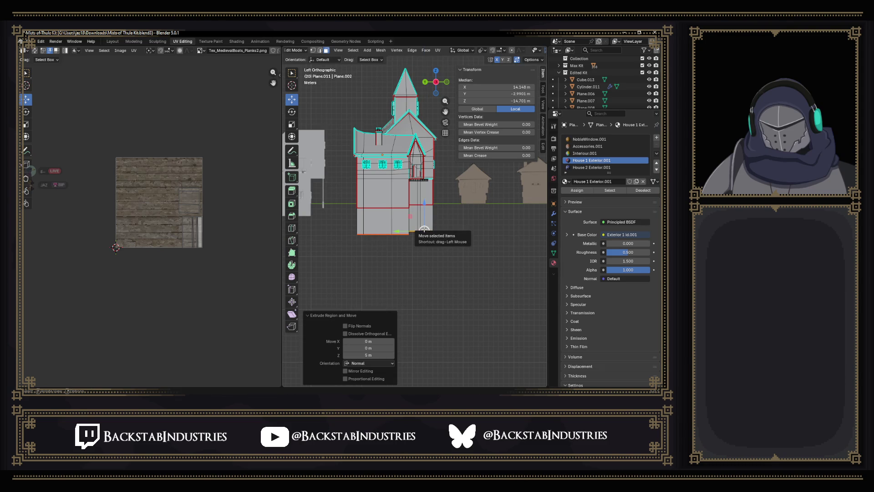
pyautogui.moveTo(435, 213); pyautogui.dragTo(354, 158)
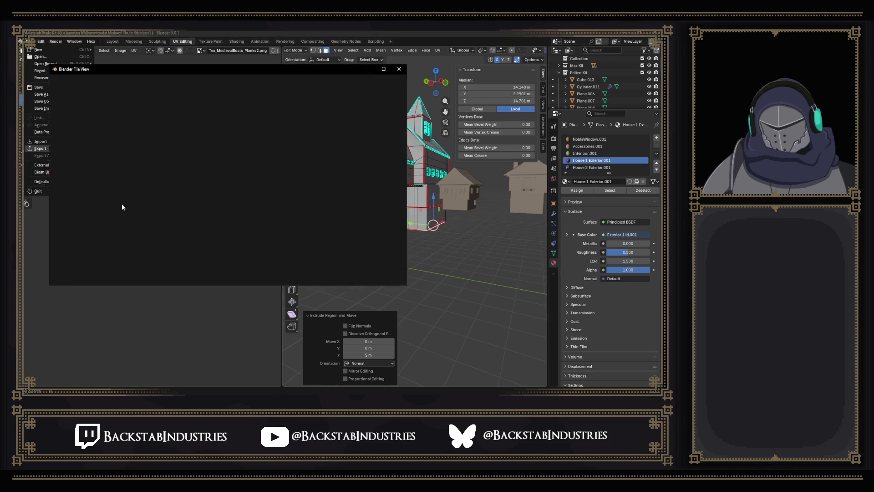
# Export the house over SM_NobleBridgeHouse.fbx and switch to Unity for the reimport
pyautogui.scroll(-10, 249, 247)
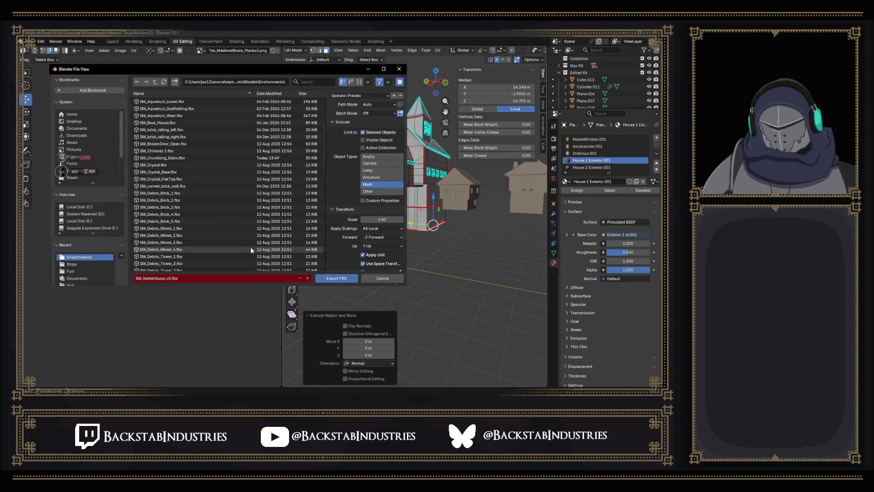
pyautogui.scroll(3, 248, 247)
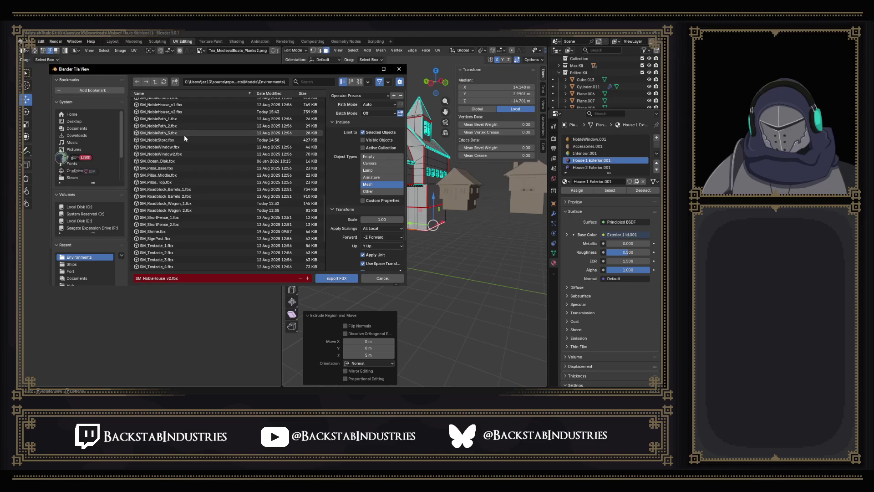
pyautogui.scroll(3, 187, 120)
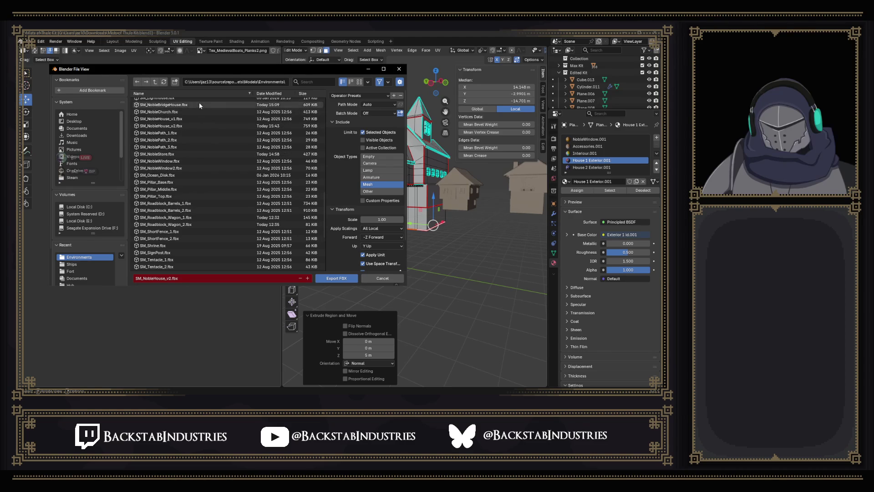
pyautogui.scroll(3, 204, 122)
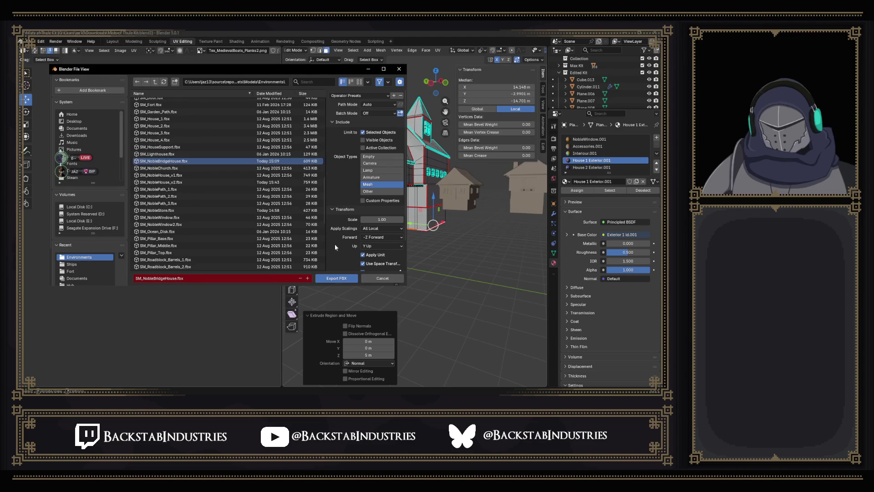
pyautogui.click(335, 278)
pyautogui.hotkey('alt', 'Tab')
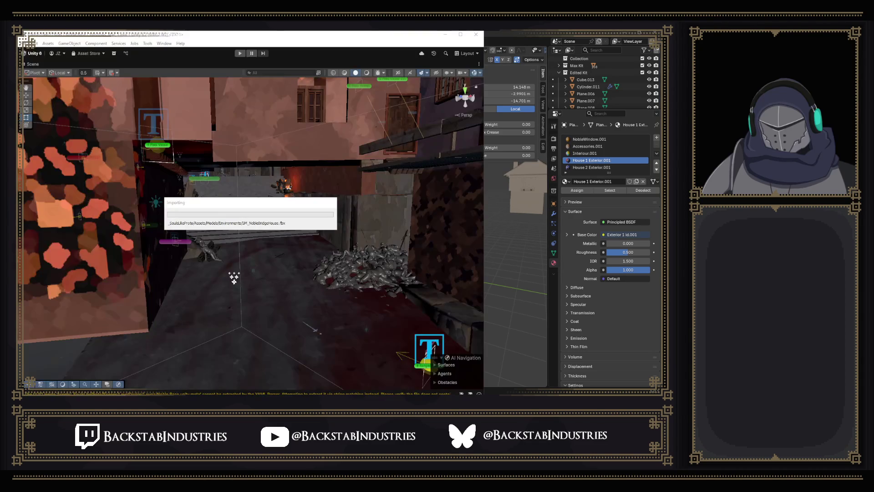
# Fly around the reimported house, crate pile, walls and alley, then return to Blender
pyautogui.moveTo(334, 244)
pyautogui.mouseDown()
pyautogui.moveTo(259, 273)
pyautogui.moveTo(276, 275)
pyautogui.moveTo(224, 235)
pyautogui.moveTo(516, 201)
pyautogui.moveTo(530, 212)
pyautogui.moveTo(630, 238)
pyautogui.moveTo(588, 213)
pyautogui.moveTo(504, 201)
pyautogui.moveTo(381, 244)
pyautogui.moveTo(402, 267)
pyautogui.mouseUp()
pyautogui.moveTo(336, 237)
pyautogui.mouseDown()
pyautogui.moveTo(384, 241)
pyautogui.moveTo(346, 254)
pyautogui.moveTo(336, 249)
pyautogui.moveTo(356, 245)
pyautogui.moveTo(283, 238)
pyautogui.moveTo(304, 239)
pyautogui.moveTo(174, 255)
pyautogui.moveTo(332, 264)
pyautogui.moveTo(401, 250)
pyautogui.moveTo(357, 237)
pyautogui.moveTo(117, 246)
pyautogui.moveTo(313, 210)
pyautogui.moveTo(302, 211)
pyautogui.moveTo(313, 201)
pyautogui.moveTo(193, 204)
pyautogui.moveTo(303, 210)
pyautogui.moveTo(536, 187)
pyautogui.mouseUp()
pyautogui.click(345, 243)
pyautogui.moveTo(387, 194)
pyautogui.mouseDown()
pyautogui.moveTo(409, 195)
pyautogui.moveTo(259, 203)
pyautogui.moveTo(240, 225)
pyautogui.moveTo(81, 215)
pyautogui.moveTo(254, 250)
pyautogui.moveTo(189, 249)
pyautogui.mouseUp()
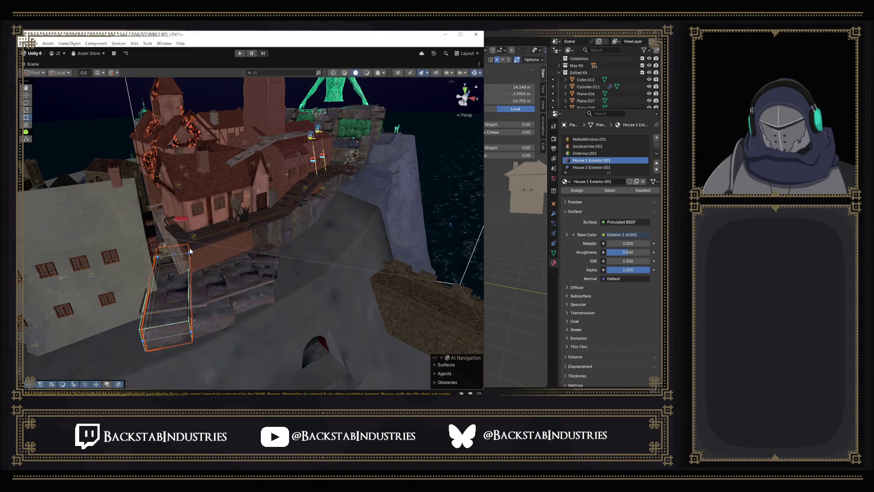
pyautogui.moveTo(228, 237)
pyautogui.mouseDown()
pyautogui.moveTo(257, 253)
pyautogui.moveTo(139, 210)
pyautogui.moveTo(131, 226)
pyautogui.moveTo(39, 226)
pyautogui.moveTo(534, 218)
pyautogui.moveTo(448, 212)
pyautogui.mouseUp()
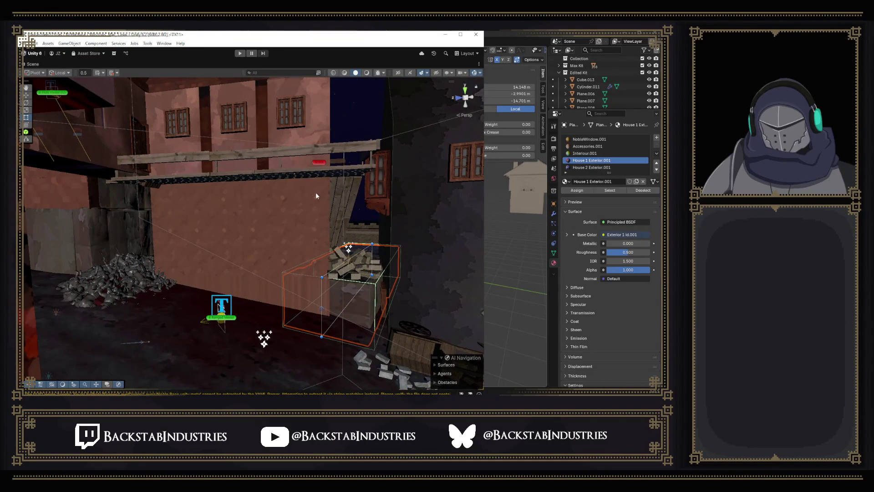
pyautogui.moveTo(244, 243)
pyautogui.mouseDown()
pyautogui.moveTo(295, 246)
pyautogui.moveTo(251, 229)
pyautogui.moveTo(182, 228)
pyautogui.moveTo(218, 232)
pyautogui.moveTo(382, 348)
pyautogui.moveTo(446, 259)
pyautogui.moveTo(622, 214)
pyautogui.moveTo(76, 212)
pyautogui.mouseUp()
pyautogui.moveTo(209, 223)
pyautogui.mouseDown()
pyautogui.moveTo(195, 235)
pyautogui.moveTo(22, 237)
pyautogui.moveTo(587, 239)
pyautogui.moveTo(560, 248)
pyautogui.moveTo(606, 269)
pyautogui.moveTo(173, 246)
pyautogui.moveTo(230, 282)
pyautogui.moveTo(319, 262)
pyautogui.mouseUp()
pyautogui.moveTo(325, 264)
pyautogui.mouseDown()
pyautogui.moveTo(316, 260)
pyautogui.moveTo(316, 271)
pyautogui.moveTo(397, 280)
pyautogui.moveTo(359, 266)
pyautogui.mouseUp()
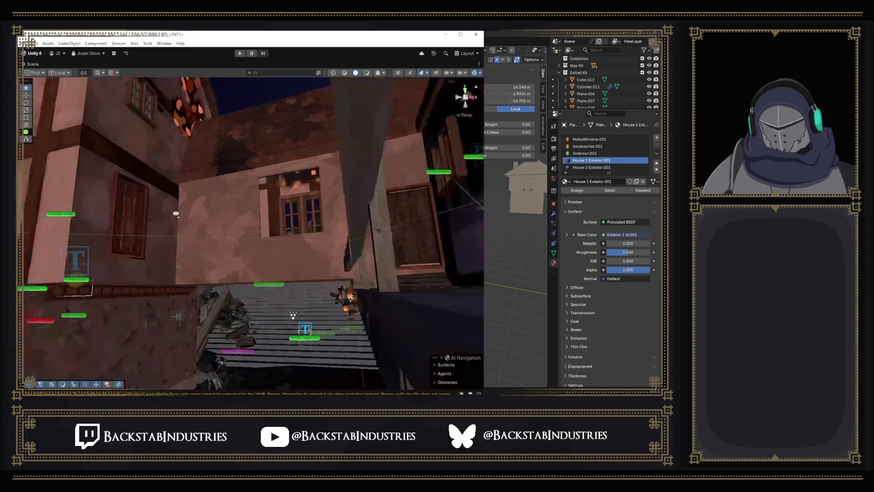
pyautogui.moveTo(54, 237)
pyautogui.mouseDown()
pyautogui.moveTo(42, 248)
pyautogui.moveTo(137, 283)
pyautogui.moveTo(332, 311)
pyautogui.moveTo(274, 293)
pyautogui.moveTo(266, 277)
pyautogui.moveTo(254, 290)
pyautogui.moveTo(204, 286)
pyautogui.mouseUp()
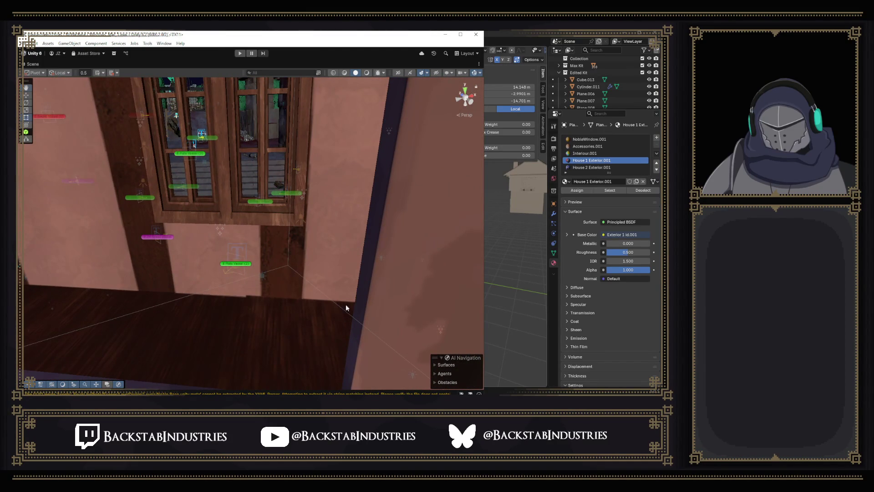
pyautogui.click(494, 32)
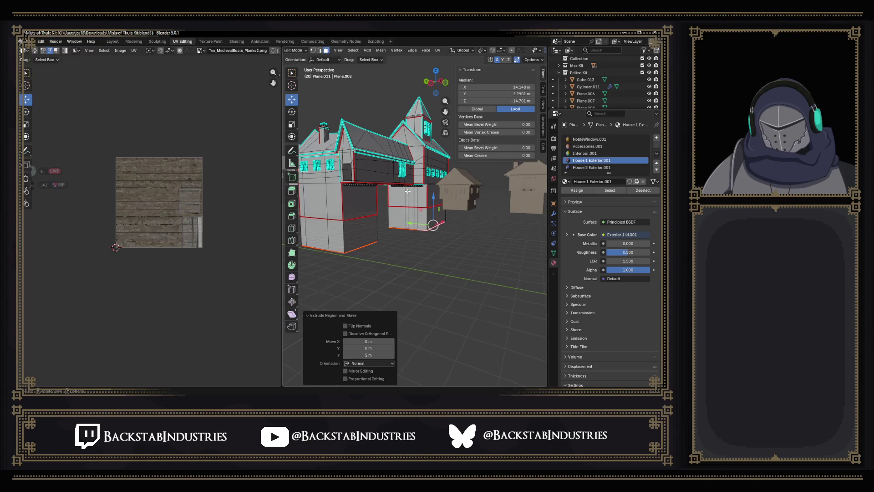
# Select the whole connected double-window mesh on the wall
pyautogui.scroll(4, 412, 156)
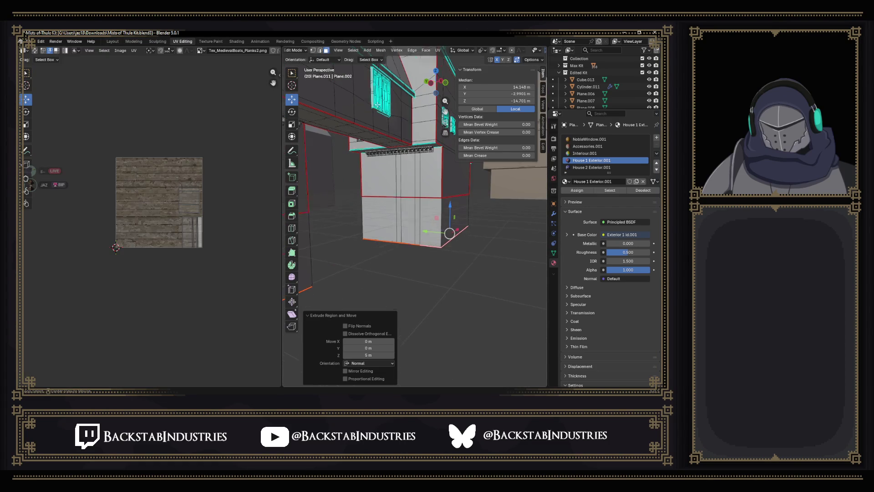
pyautogui.scroll(3, 401, 199)
pyautogui.keyDown('shift'); pyautogui.click(401, 199); pyautogui.keyUp('shift')
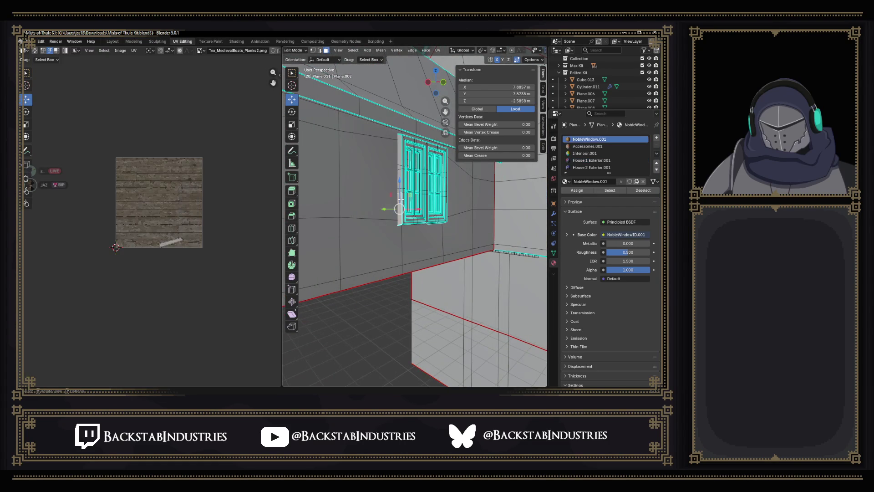
pyautogui.hotkey('ctrl', 'l')
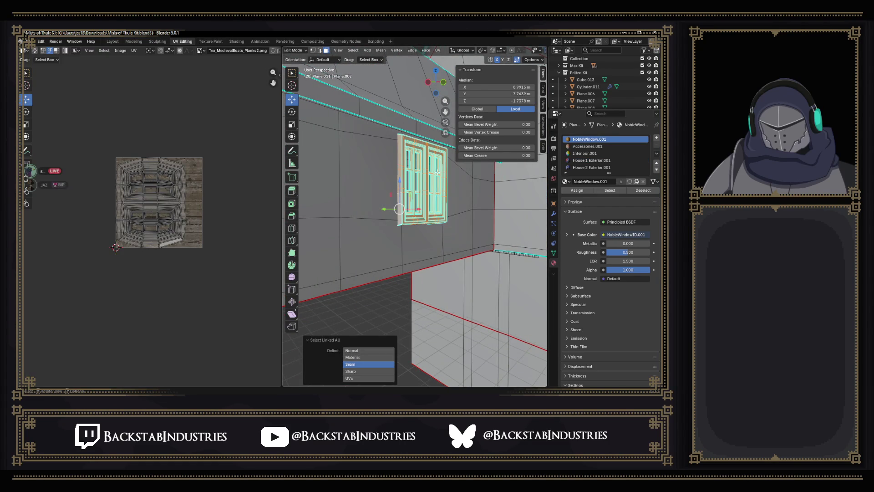
pyautogui.scroll(-3, 438, 172)
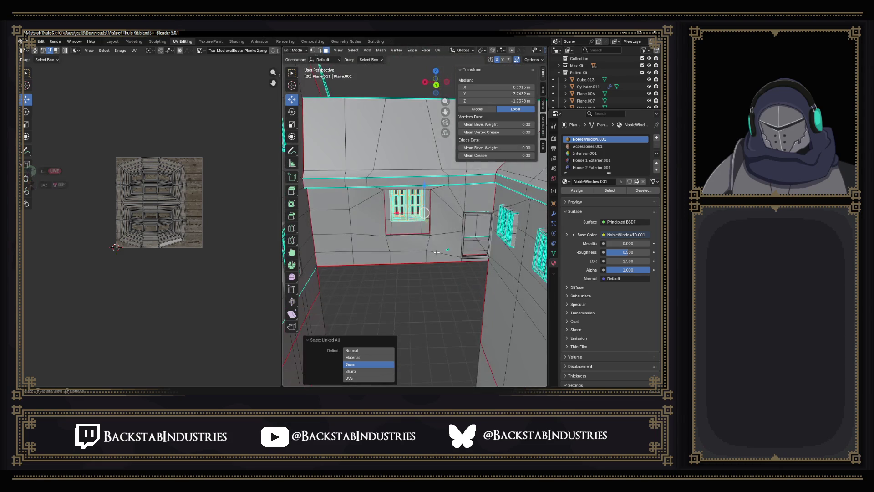
pyautogui.scroll(2, 436, 253)
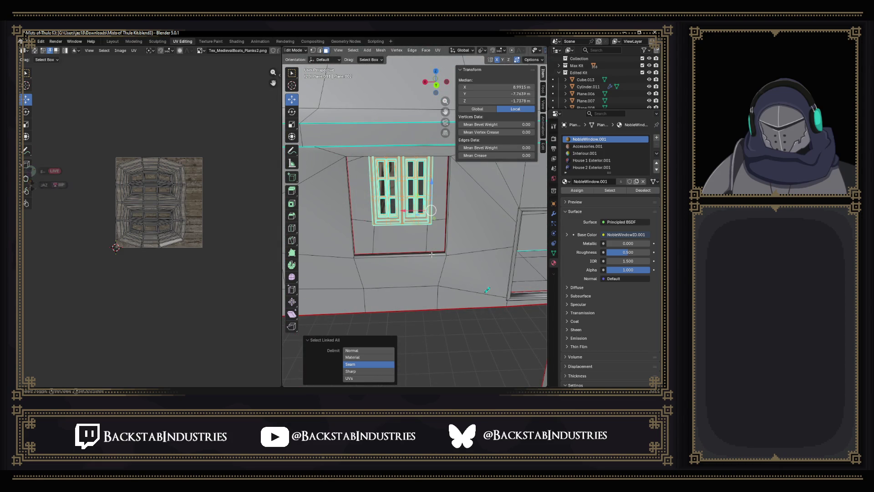
# In the Modeling workspace, change the transform pivot point and frame the selected window
pyautogui.click(129, 42)
pyautogui.scroll(-5, 106, 133)
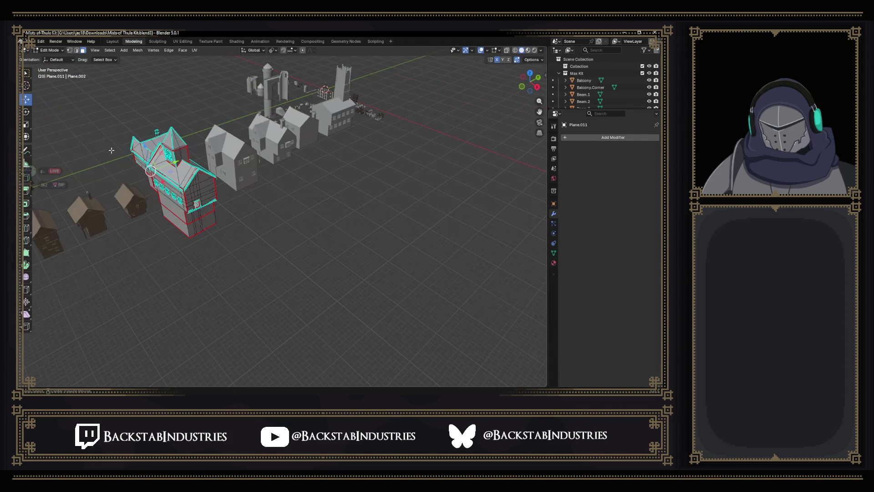
pyautogui.scroll(6, 137, 163)
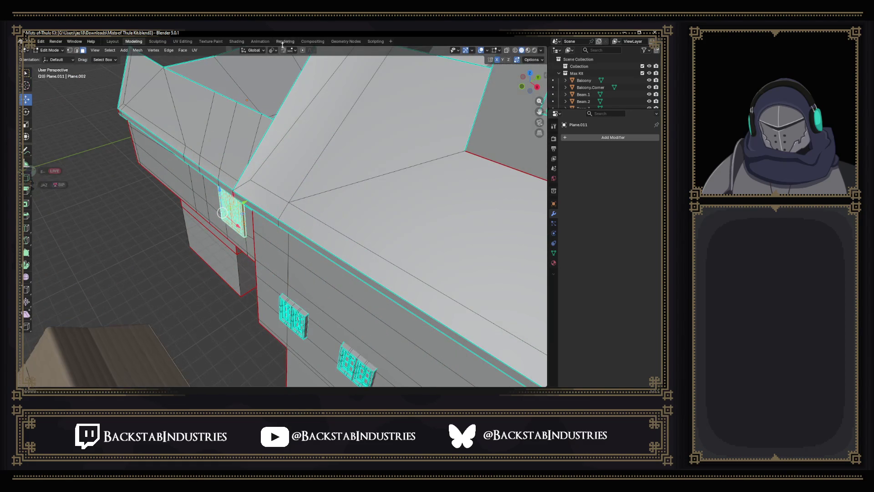
pyautogui.click(276, 54)
pyautogui.click(283, 92)
pyautogui.moveTo(208, 230); pyautogui.dragTo(252, 230)
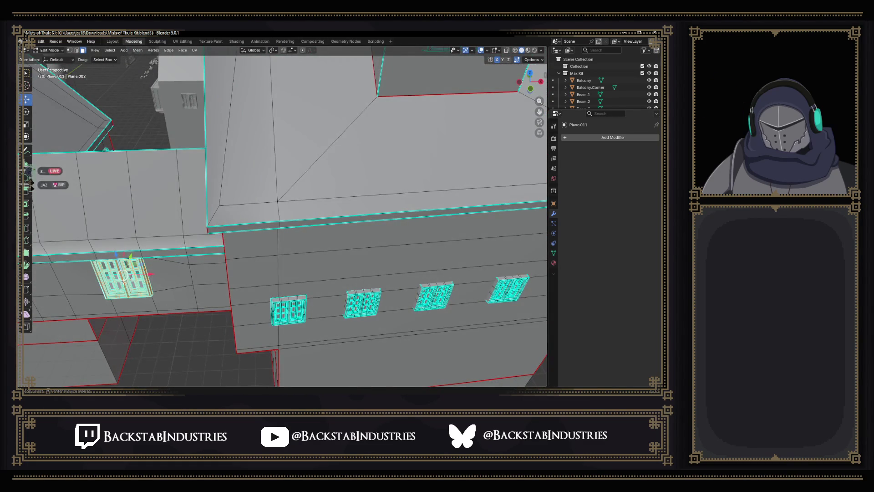
pyautogui.press('KP_Decimal')
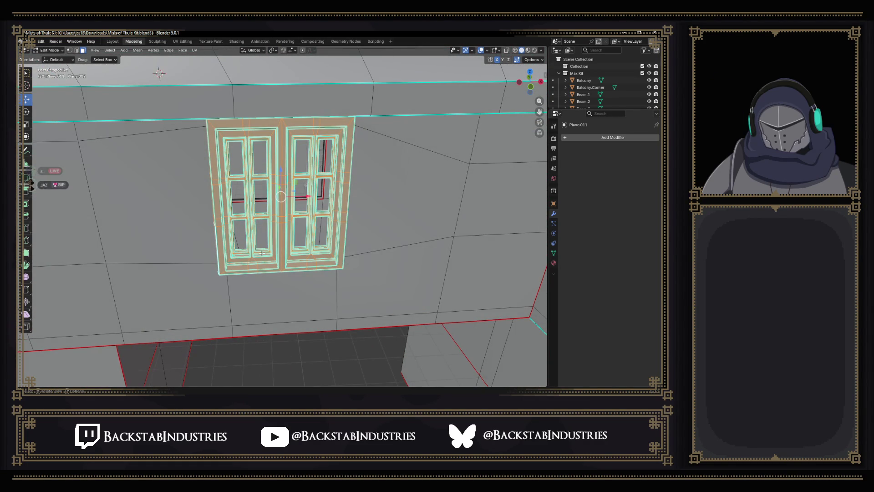
# Rotate the window 180° around the Z axis
pyautogui.press('r')
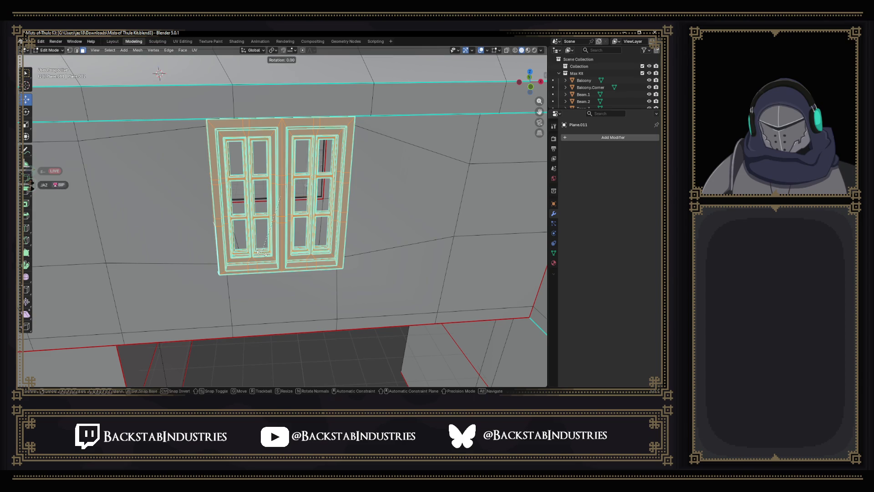
pyautogui.press('z')
pyautogui.click(193, 242)
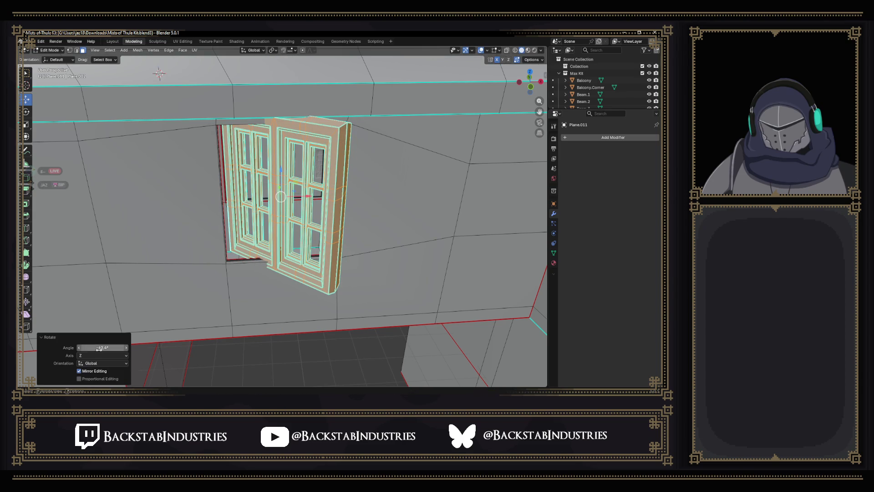
pyautogui.write('1')
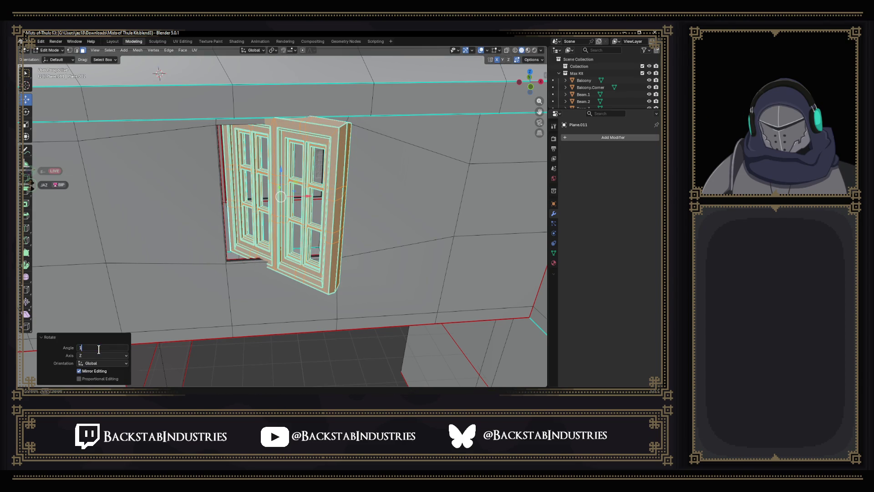
pyautogui.press('Return')
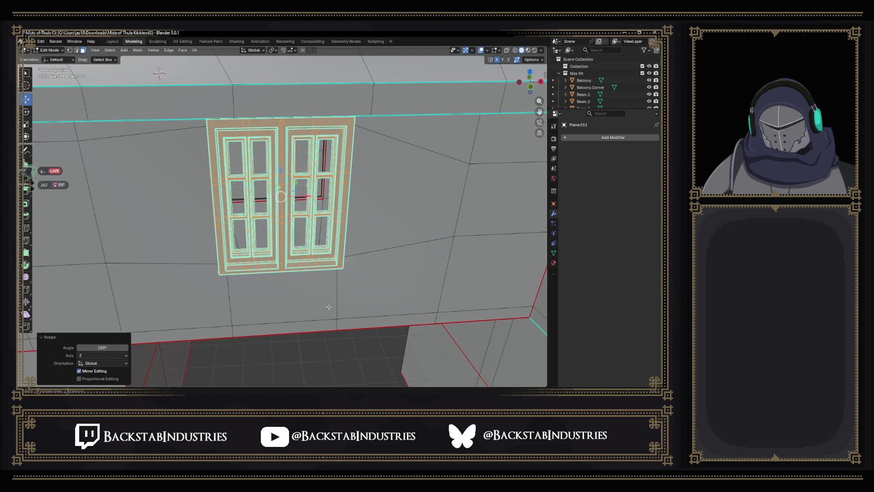
pyautogui.scroll(-3, 320, 313)
pyautogui.scroll(8, 321, 274)
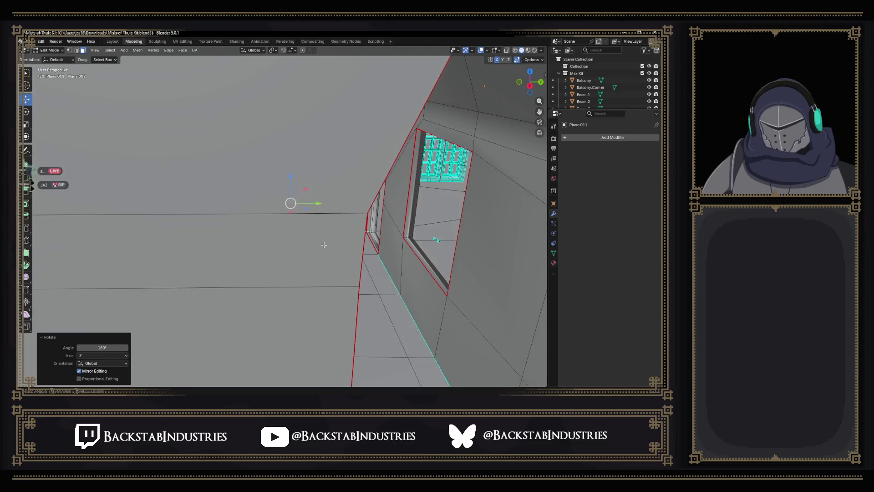
pyautogui.scroll(-2, 323, 246)
pyautogui.scroll(-2, 356, 239)
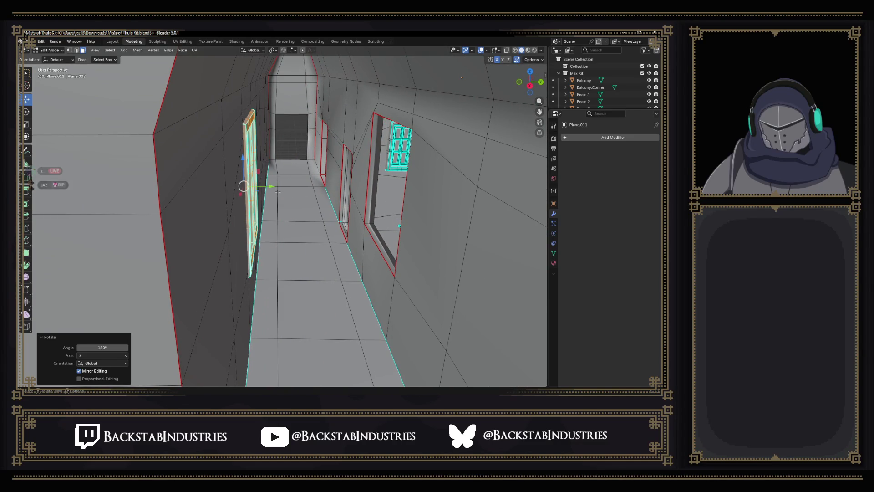
# Move the window 2.69 m along Y onto the opposite corridor wall
pyautogui.moveTo(271, 187)
pyautogui.mouseDown()
pyautogui.moveTo(409, 187)
pyautogui.moveTo(407, 215)
pyautogui.mouseUp()
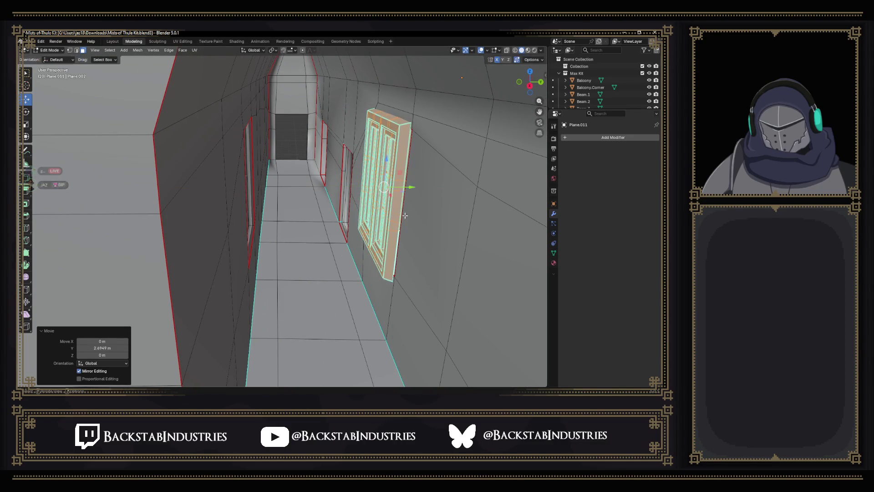
pyautogui.press('KP_Decimal')
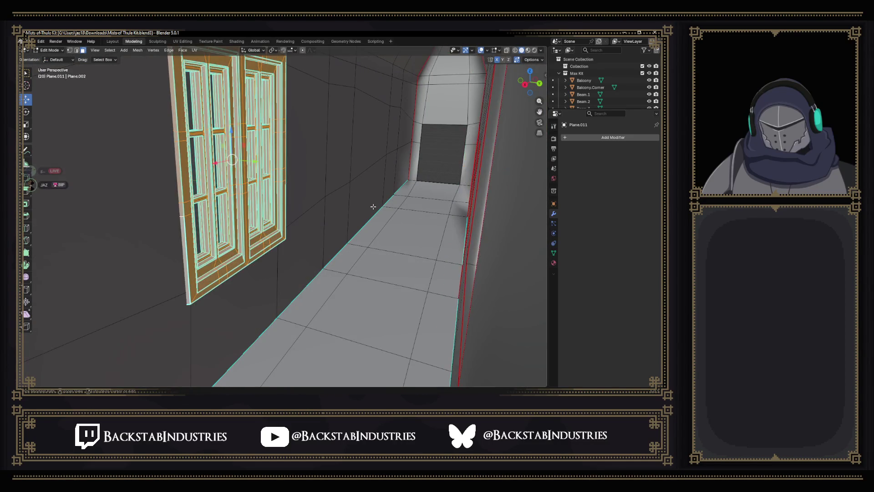
pyautogui.moveTo(279, 214)
pyautogui.mouseDown()
pyautogui.moveTo(360, 214)
pyautogui.moveTo(287, 210)
pyautogui.moveTo(345, 220)
pyautogui.mouseUp()
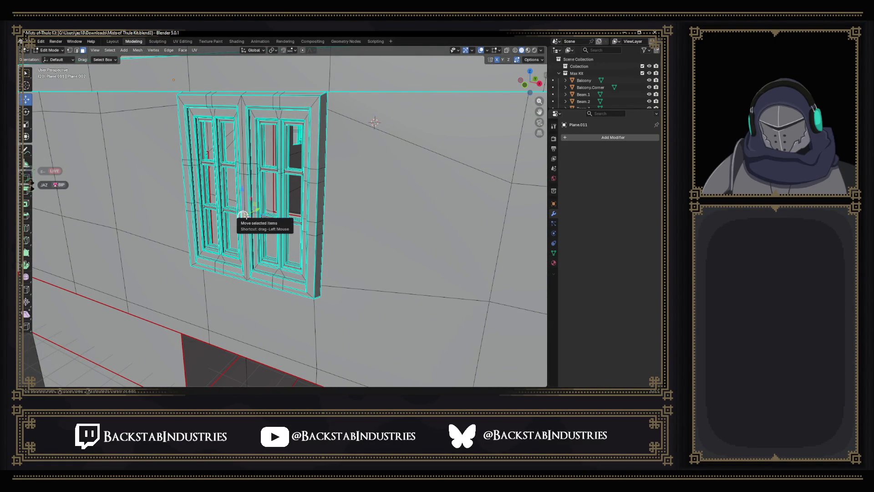
# Select the whole double window and slide it -1.1533 m along Y
pyautogui.hotkey('ctrl', 'l')
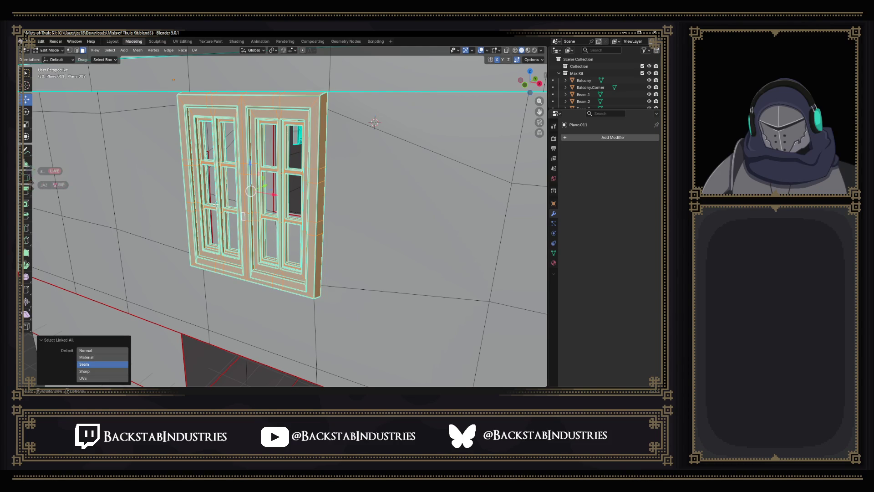
pyautogui.moveTo(255, 225); pyautogui.dragTo(268, 223)
pyautogui.press('g')
pyautogui.press('y')
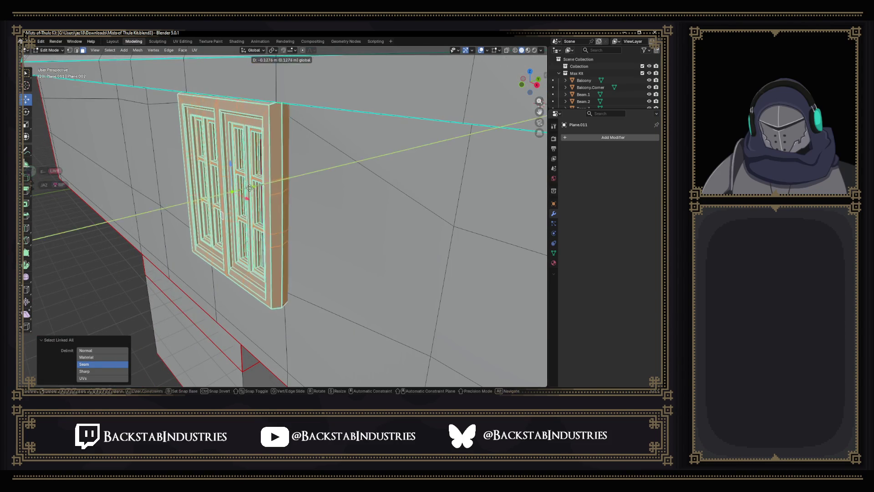
pyautogui.click(184, 195)
pyautogui.moveTo(184, 196); pyautogui.dragTo(151, 191)
pyautogui.scroll(-4, 246, 201)
pyautogui.moveTo(246, 201); pyautogui.dragTo(328, 223)
# Duplicate the window and move the copy 2.7409 m along Y onto the facing wall
pyautogui.press('g')
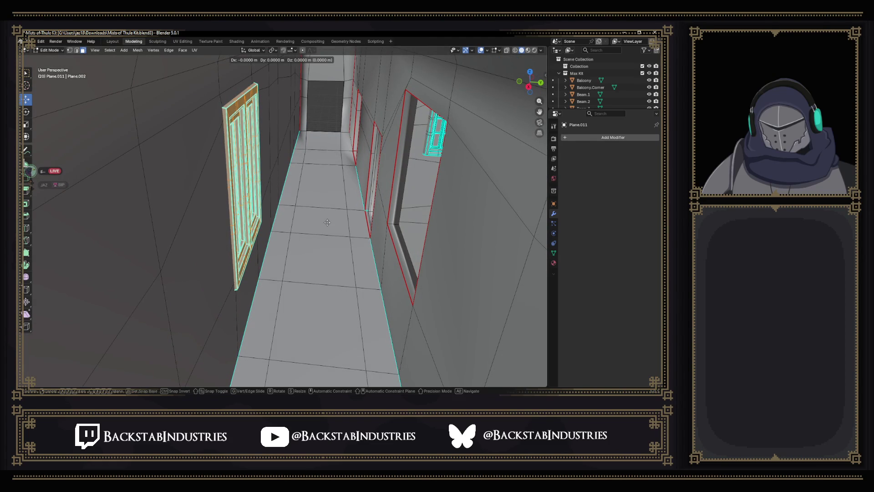
pyautogui.press('y')
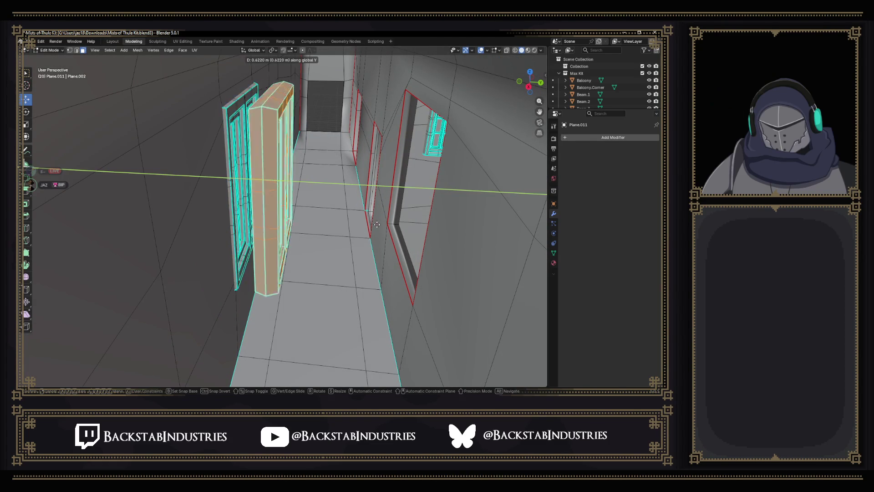
pyautogui.click(502, 237)
pyautogui.press('KP_Decimal')
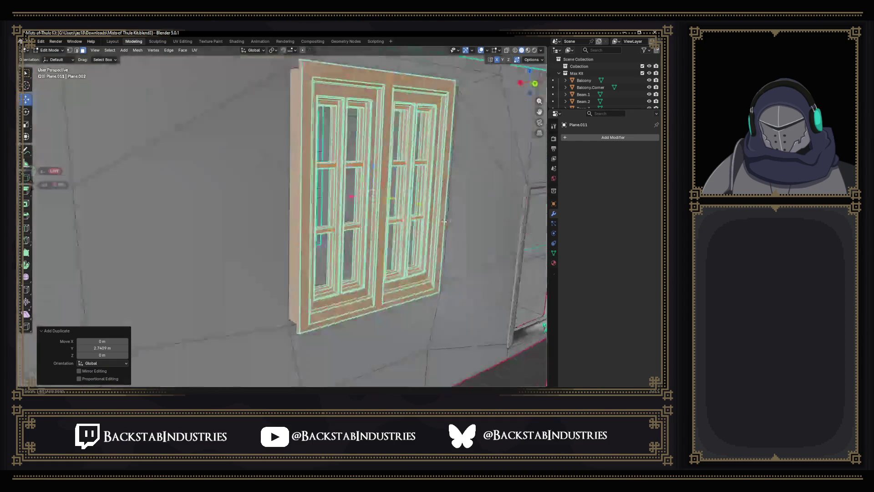
pyautogui.moveTo(422, 217)
pyautogui.mouseDown()
pyautogui.moveTo(435, 233)
pyautogui.moveTo(404, 227)
pyautogui.moveTo(419, 228)
pyautogui.mouseUp()
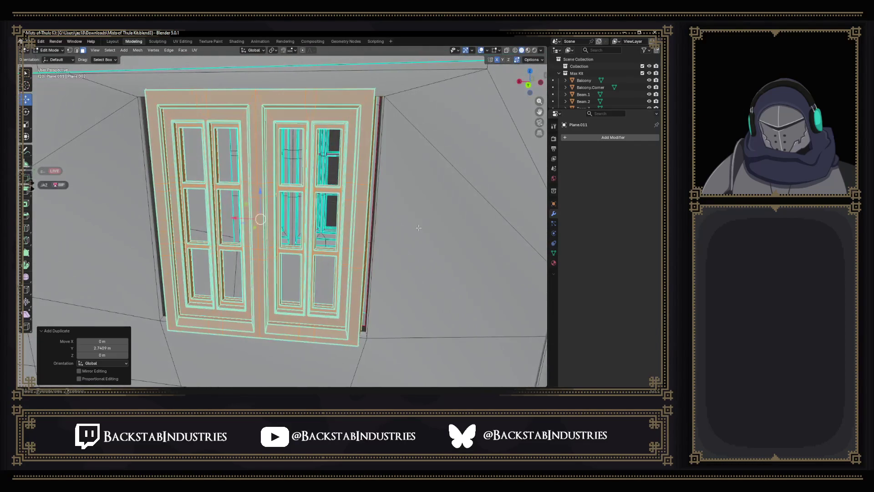
# Select the window frame and narrow it to 0.89 scale along X
pyautogui.scroll(-3, 382, 222)
pyautogui.scroll(8, 279, 224)
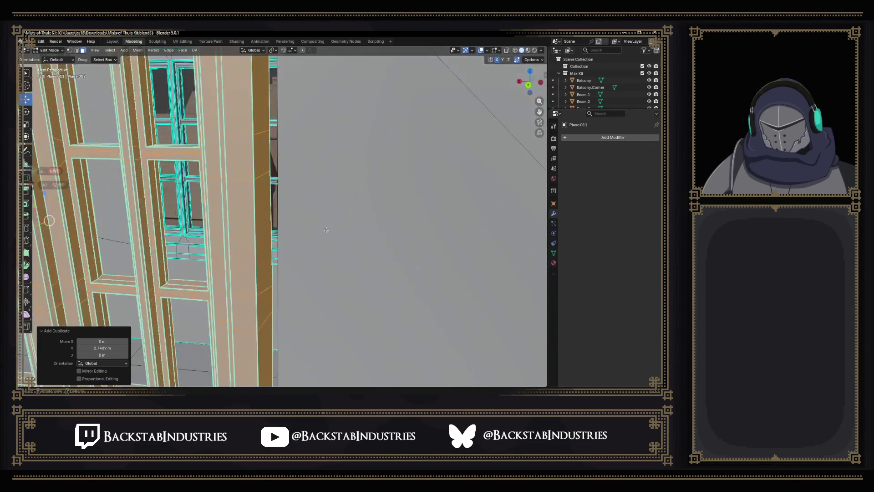
pyautogui.click(279, 224)
pyautogui.scroll(-3, 279, 224)
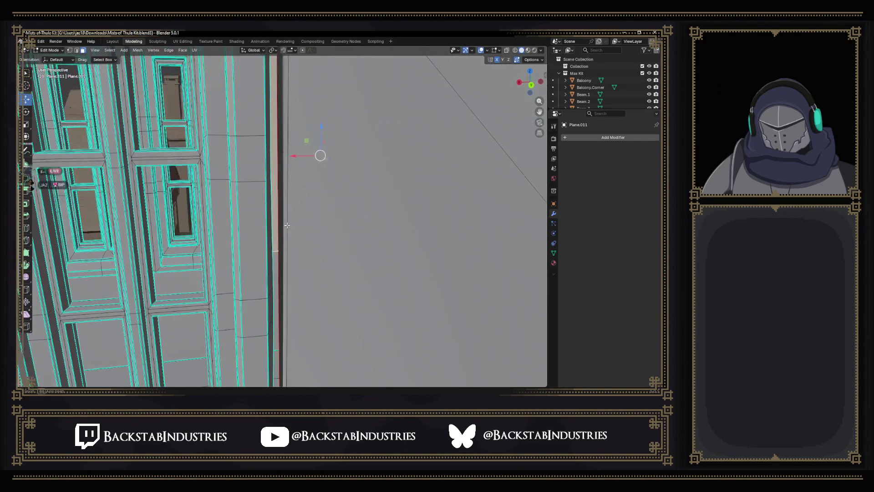
pyautogui.scroll(3, 273, 228)
pyautogui.moveTo(273, 228); pyautogui.dragTo(432, 230)
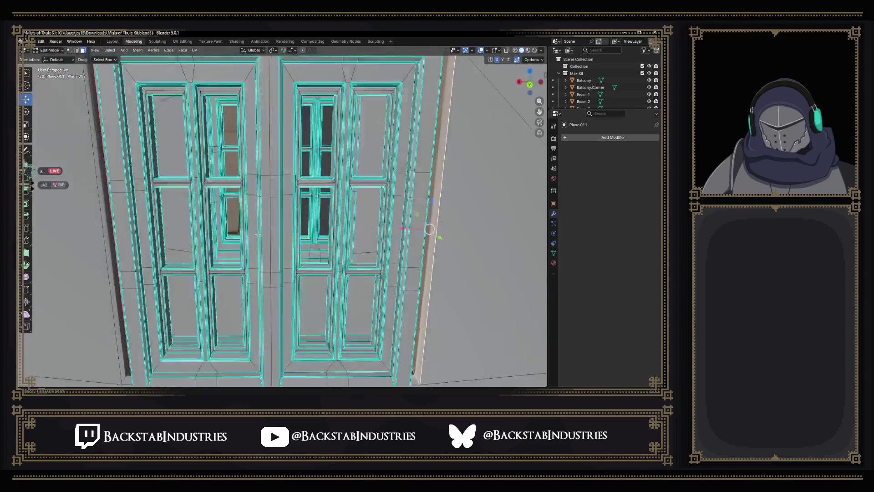
pyautogui.scroll(-3, 114, 238)
pyautogui.scroll(-3, 121, 238)
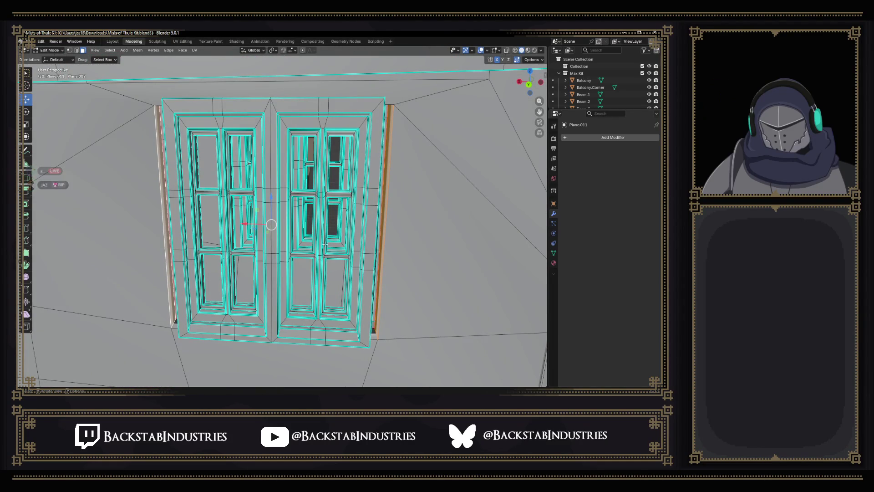
pyautogui.scroll(5, 321, 245)
pyautogui.moveTo(322, 245)
pyautogui.mouseDown()
pyautogui.moveTo(344, 242)
pyautogui.moveTo(334, 244)
pyautogui.mouseUp()
pyautogui.scroll(-5, 339, 243)
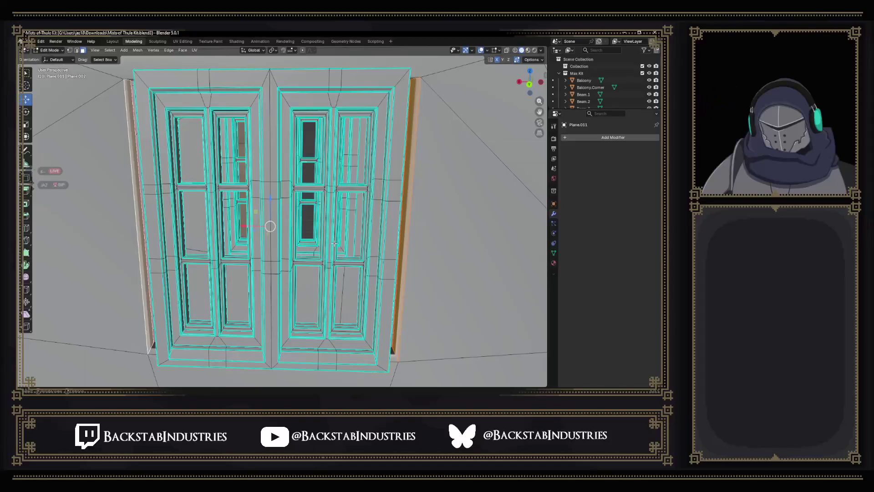
pyautogui.press('s')
pyautogui.press('x')
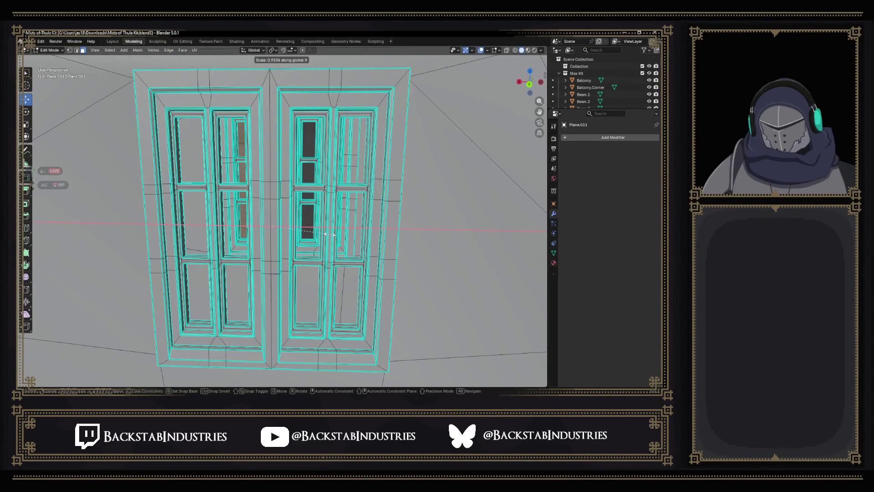
pyautogui.click(325, 231)
pyautogui.moveTo(326, 231)
pyautogui.mouseDown()
pyautogui.moveTo(333, 237)
pyautogui.moveTo(318, 234)
pyautogui.moveTo(357, 252)
pyautogui.mouseUp()
# Save the kit file and return to Object Mode
pyautogui.hotkey('ctrl', 's')
pyautogui.scroll(-5, 357, 253)
pyautogui.press('Tab')
pyautogui.scroll(-8, 354, 245)
pyautogui.moveTo(335, 239)
pyautogui.mouseDown()
pyautogui.moveTo(334, 250)
pyautogui.moveTo(361, 256)
pyautogui.moveTo(414, 250)
pyautogui.moveTo(271, 237)
pyautogui.moveTo(319, 247)
pyautogui.mouseUp()
pyautogui.scroll(4, 318, 248)
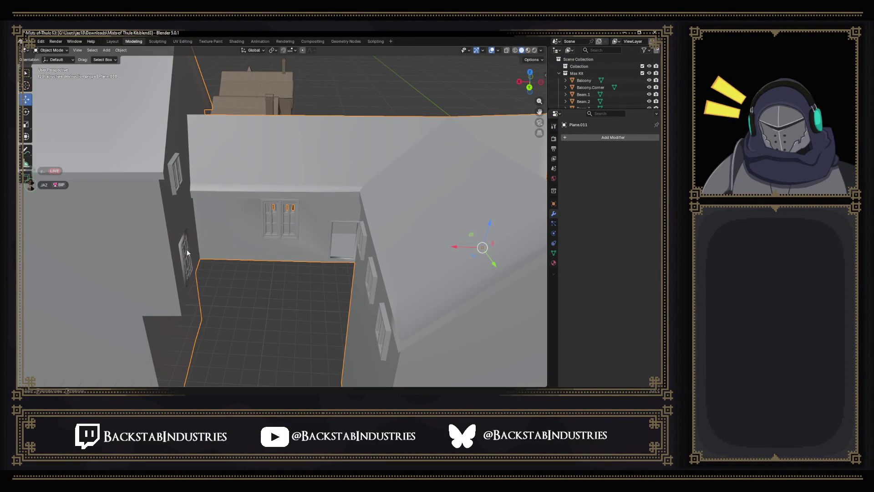
# Orbit to the wall door, then switch to Unity and fly the Scene camera over the buildings
pyautogui.moveTo(179, 248)
pyautogui.mouseDown()
pyautogui.moveTo(203, 263)
pyautogui.moveTo(252, 267)
pyautogui.moveTo(211, 258)
pyautogui.moveTo(318, 289)
pyautogui.mouseUp()
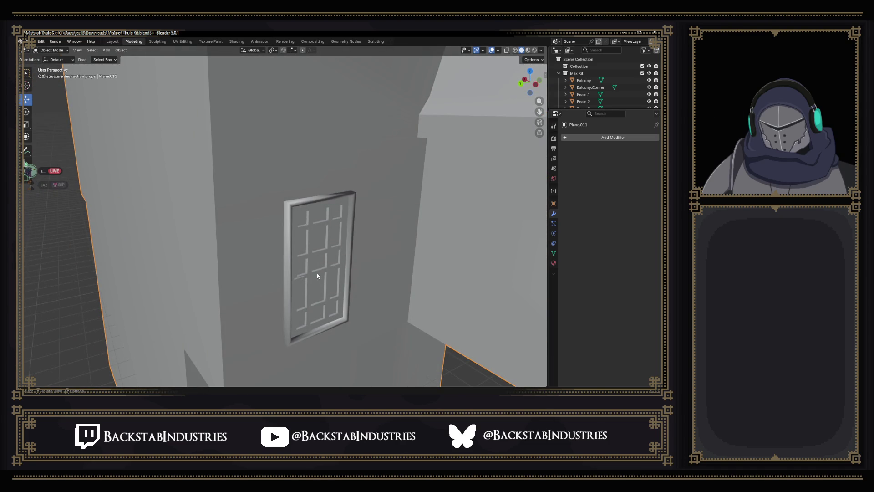
pyautogui.hotkey('alt', 'Tab')
pyautogui.moveTo(262, 237)
pyautogui.mouseDown()
pyautogui.moveTo(233, 192)
pyautogui.moveTo(267, 248)
pyautogui.mouseUp()
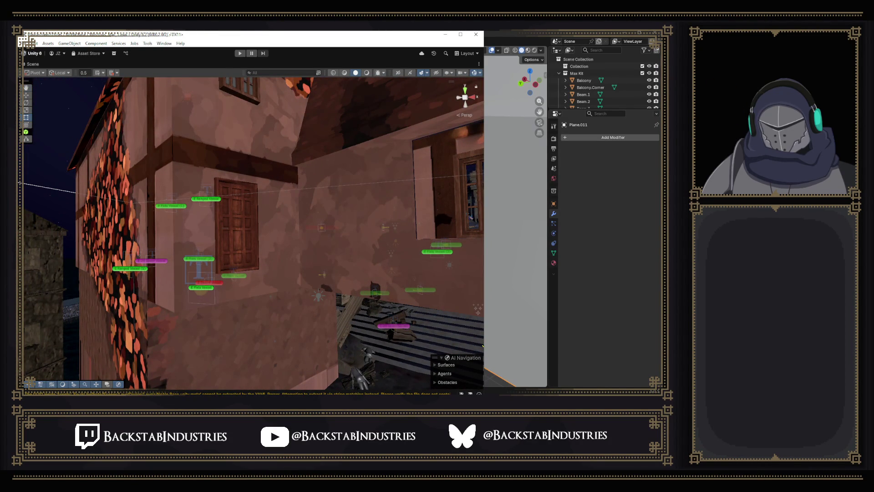
# Bring Blender forward from its taskbar preview and enter Edit Mode on the door
pyautogui.moveTo(303, 394)
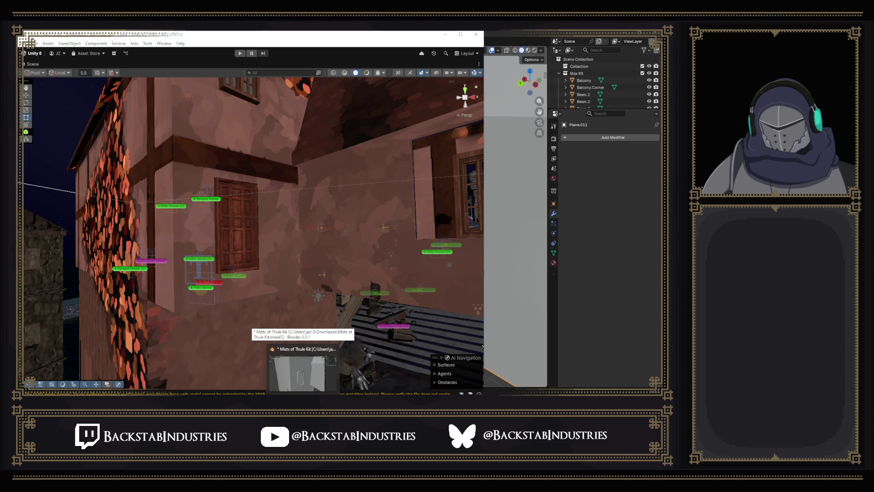
pyautogui.click(297, 371)
pyautogui.press('Tab')
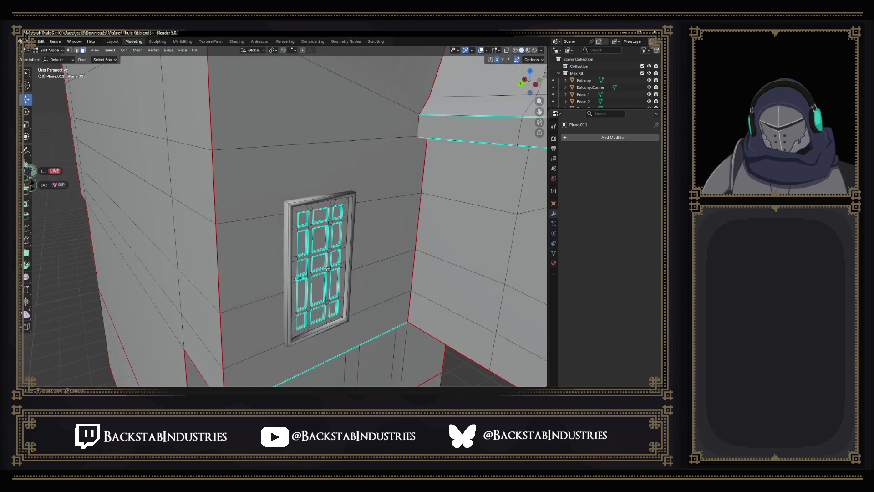
# Delete the entire single door mesh from the wall and save the kit
pyautogui.scroll(2, 316, 315)
pyautogui.moveTo(315, 316); pyautogui.dragTo(293, 269)
pyautogui.scroll(4, 292, 270)
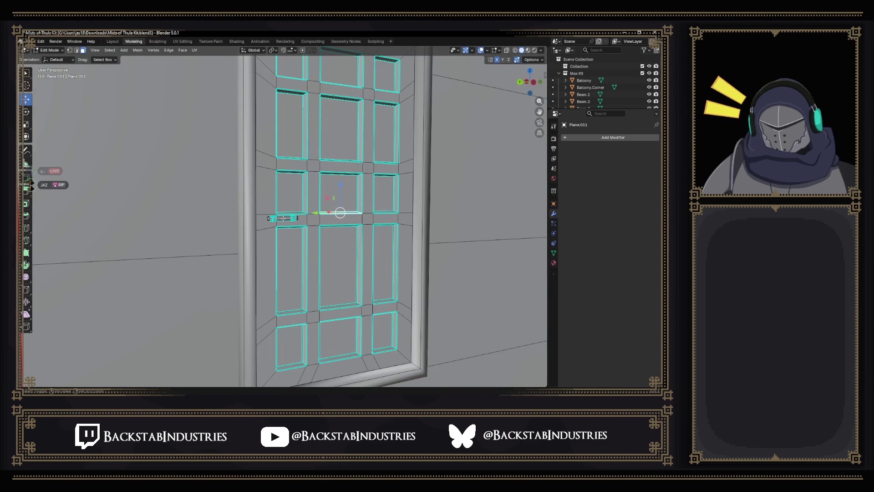
pyautogui.keyDown('shift'); pyautogui.click(270, 219); pyautogui.keyUp('shift')
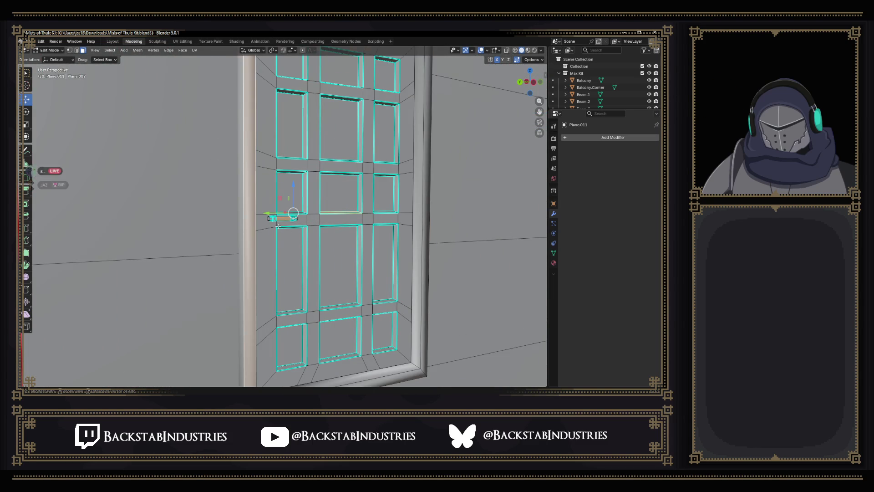
pyautogui.hotkey('ctrl', 'l')
pyautogui.press('x')
pyautogui.click(277, 226)
pyautogui.hotkey('ctrl', 's')
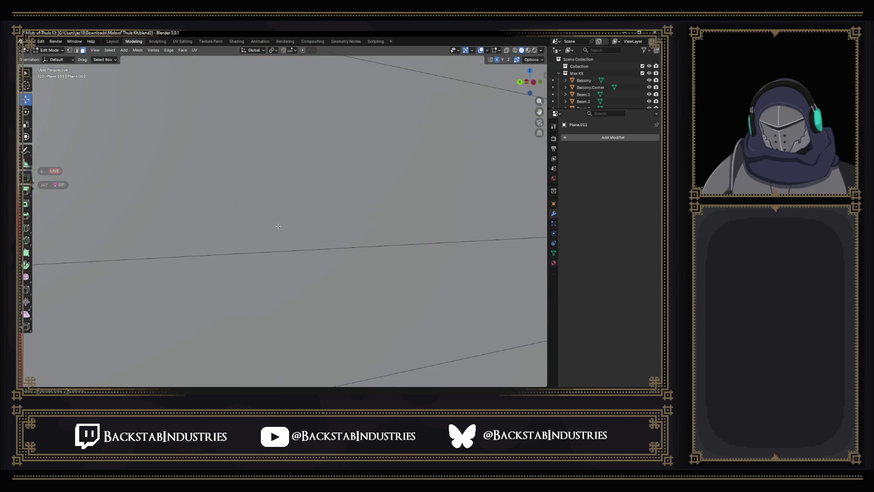
# Switch to Unity and orbit the scene camera around the building
pyautogui.scroll(3, 296, 332)
pyautogui.hotkey('alt', 'Tab')
pyautogui.moveTo(255, 273)
pyautogui.mouseDown()
pyautogui.moveTo(231, 288)
pyautogui.moveTo(303, 260)
pyautogui.moveTo(290, 264)
pyautogui.moveTo(603, 264)
pyautogui.mouseUp()
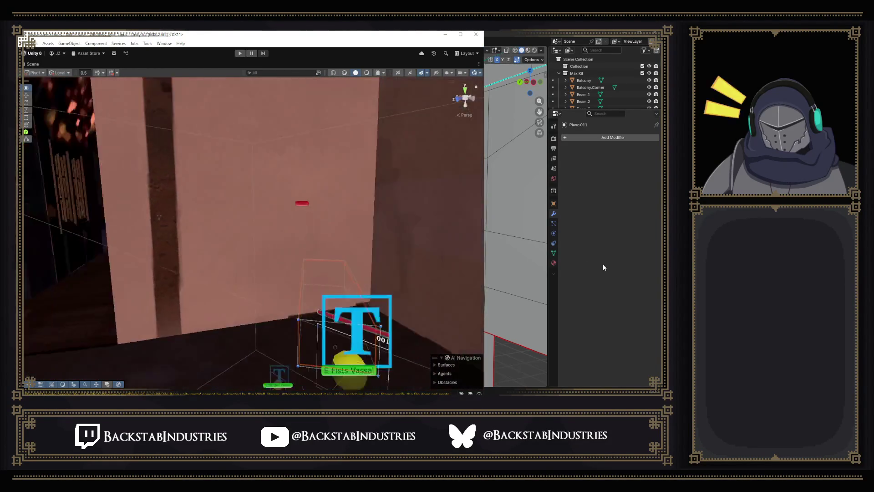
# Orbit the Unity camera back to the wooden door, then return to Blender
pyautogui.moveTo(282, 273)
pyautogui.mouseDown()
pyautogui.moveTo(273, 282)
pyautogui.moveTo(259, 255)
pyautogui.moveTo(246, 263)
pyautogui.moveTo(327, 277)
pyautogui.moveTo(451, 280)
pyautogui.moveTo(372, 279)
pyautogui.moveTo(385, 265)
pyautogui.moveTo(565, 270)
pyautogui.moveTo(357, 266)
pyautogui.moveTo(221, 250)
pyautogui.moveTo(341, 269)
pyautogui.moveTo(358, 360)
pyautogui.moveTo(287, 373)
pyautogui.moveTo(273, 257)
pyautogui.moveTo(315, 391)
pyautogui.mouseUp()
pyautogui.hotkey('alt', 'Tab')
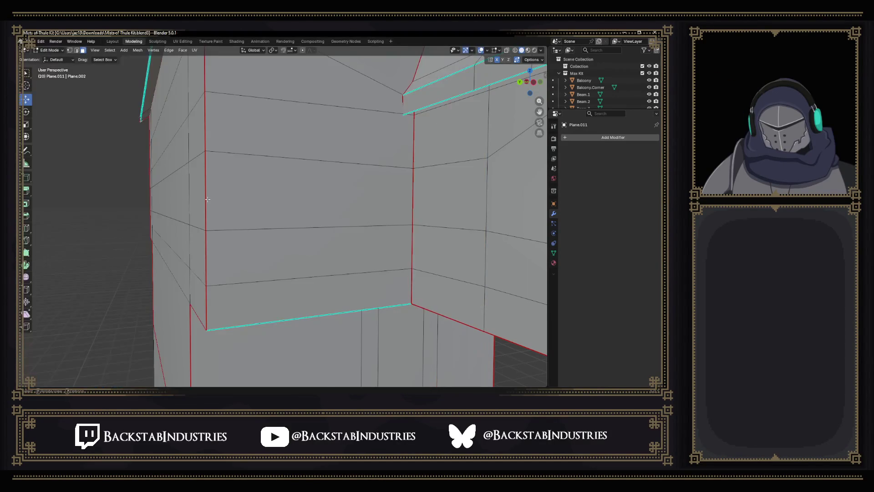
# Export SM_NobleBridgeHouse.fbx into the Unity project and bring Unity forward to import it
pyautogui.scroll(-5, 301, 232)
pyautogui.moveTo(301, 232); pyautogui.dragTo(249, 205)
pyautogui.press('Tab')
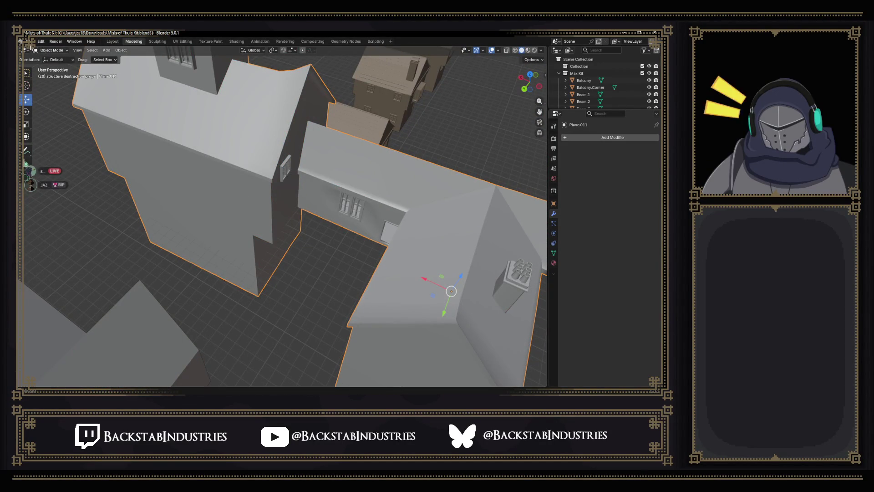
pyautogui.click(28, 41)
pyautogui.moveTo(70, 149)
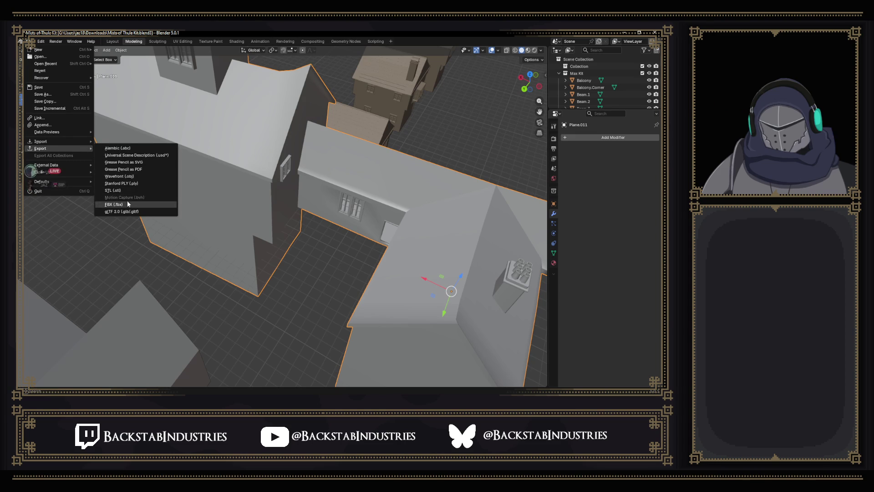
pyautogui.click(127, 200)
pyautogui.click(332, 278)
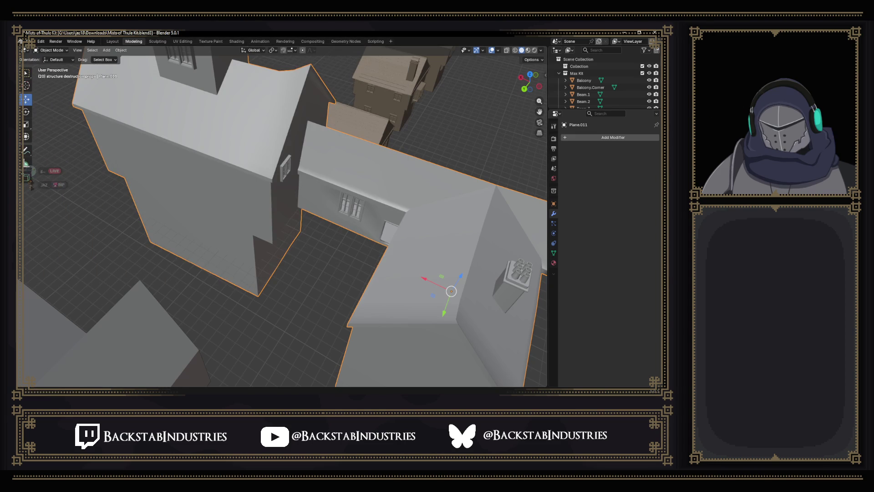
pyautogui.moveTo(318, 393)
pyautogui.click(314, 362)
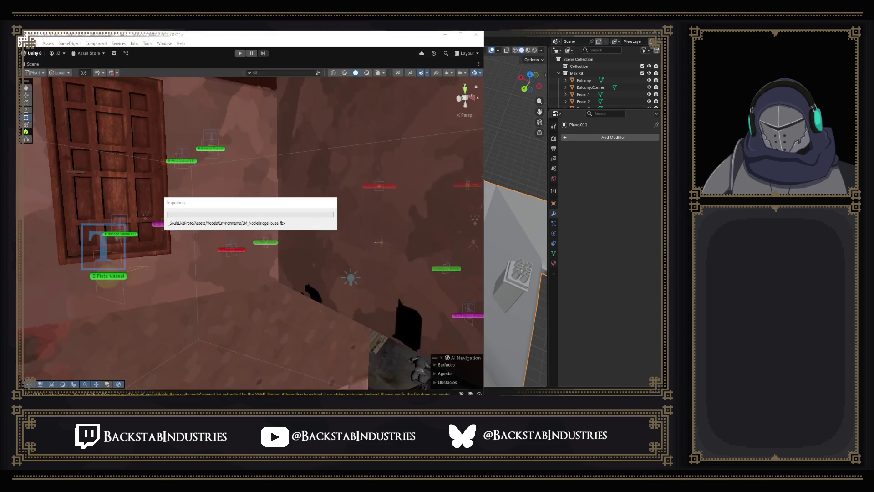
# Fly the Scene view from the room out around the house and maximize the Unity editor
pyautogui.moveTo(304, 274); pyautogui.dragTo(415, 263)
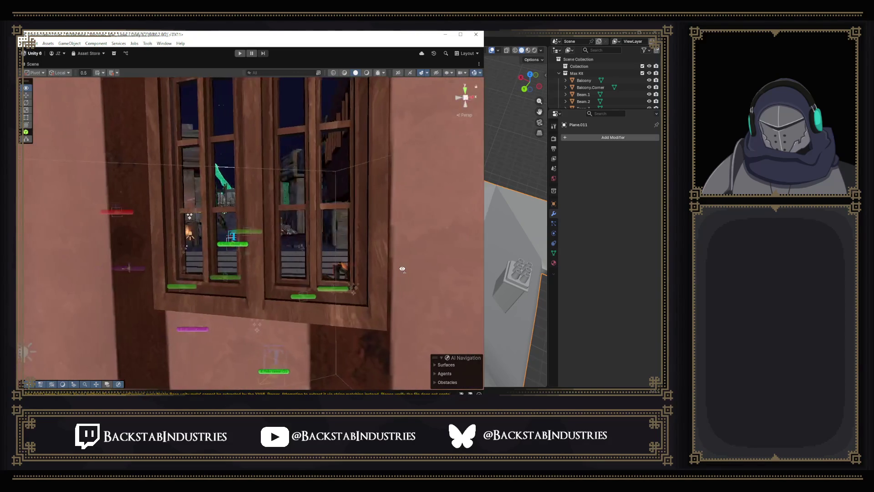
pyautogui.moveTo(206, 264)
pyautogui.mouseDown()
pyautogui.moveTo(301, 267)
pyautogui.moveTo(268, 266)
pyautogui.mouseUp()
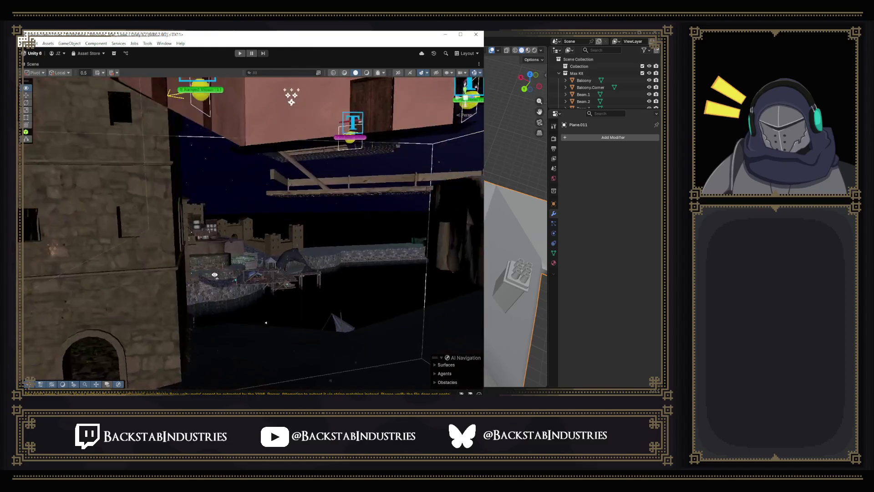
pyautogui.moveTo(215, 275)
pyautogui.mouseDown()
pyautogui.moveTo(259, 253)
pyautogui.moveTo(305, 263)
pyautogui.mouseUp()
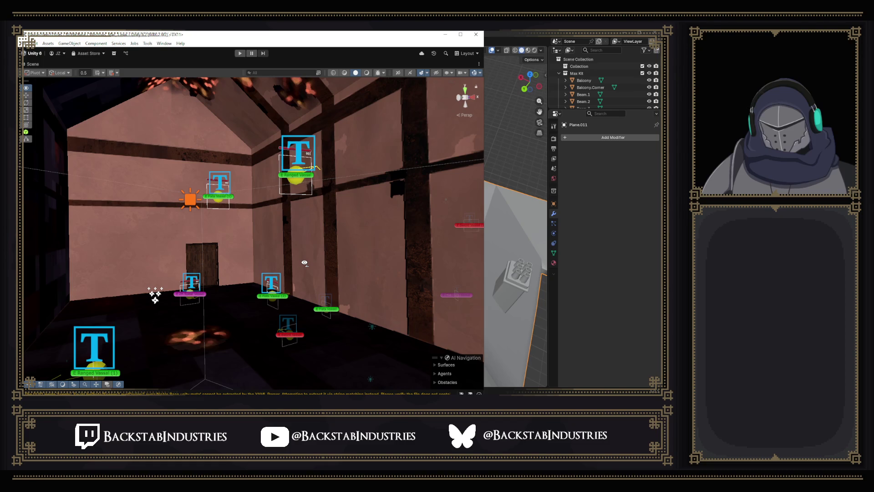
pyautogui.moveTo(304, 262)
pyautogui.mouseDown()
pyautogui.moveTo(337, 289)
pyautogui.moveTo(170, 280)
pyautogui.moveTo(293, 289)
pyautogui.moveTo(274, 285)
pyautogui.mouseUp()
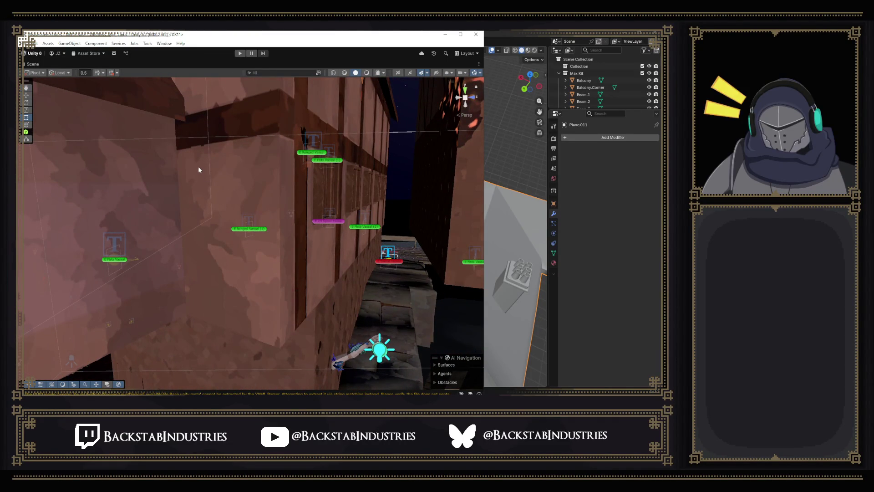
pyautogui.click(460, 34)
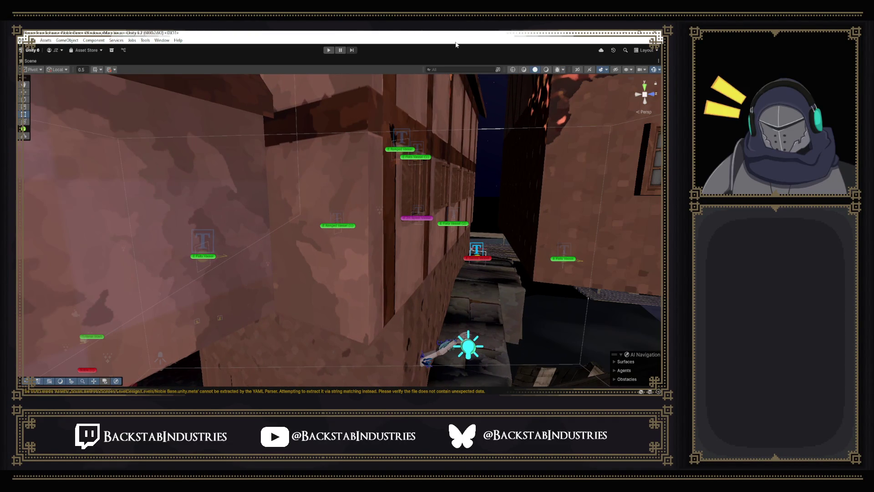
pyautogui.scroll(-3, 401, 195)
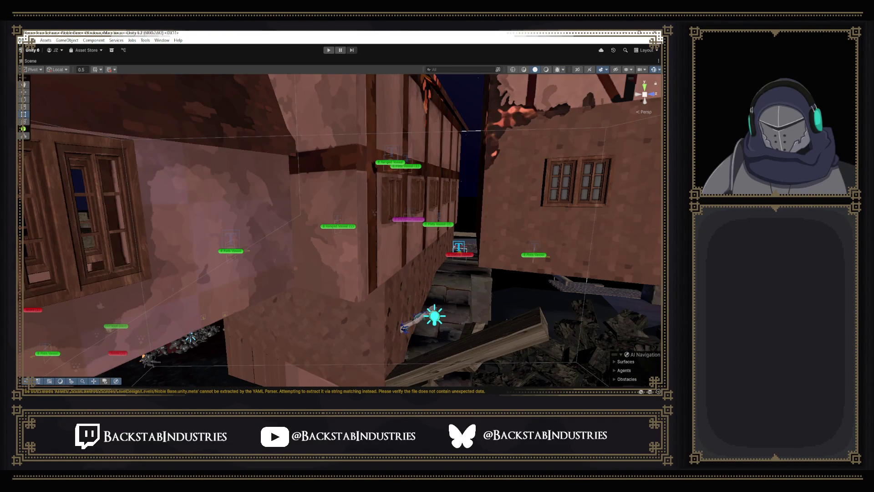
pyautogui.doubleClick(32, 63)
pyautogui.moveTo(357, 253)
pyautogui.mouseDown()
pyautogui.moveTo(361, 151)
pyautogui.moveTo(359, 191)
pyautogui.moveTo(386, 208)
pyautogui.moveTo(400, 204)
pyautogui.mouseUp()
# Expand SM_NobleBridgeHouse in the Hierarchy and frame its TableV2 and ShelfV1 props
pyautogui.click(360, 191)
pyautogui.click(43, 263)
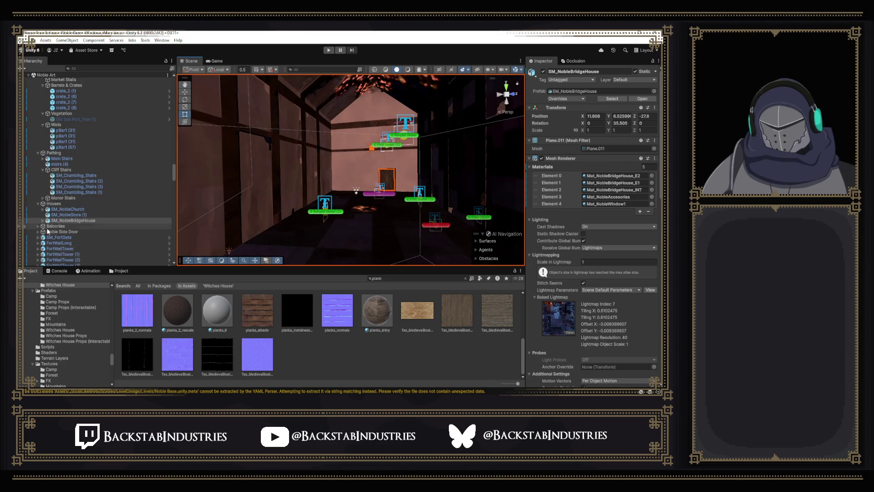
pyautogui.click(64, 226)
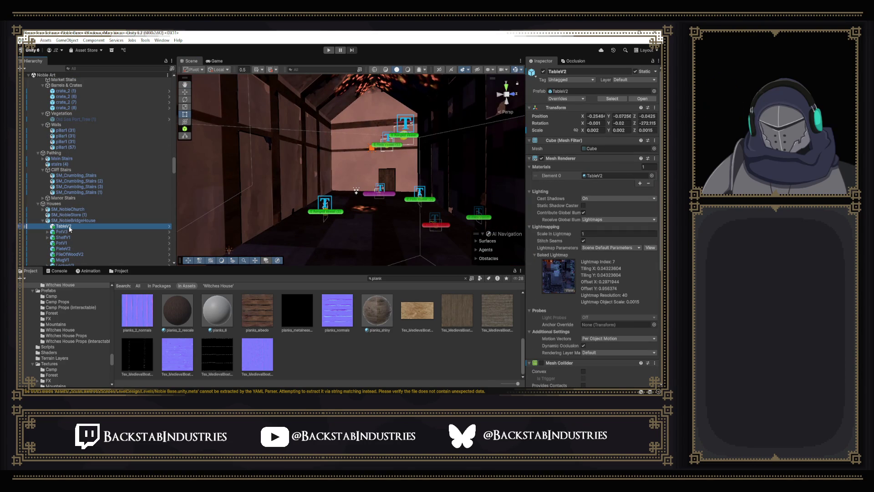
pyautogui.doubleClick(76, 224)
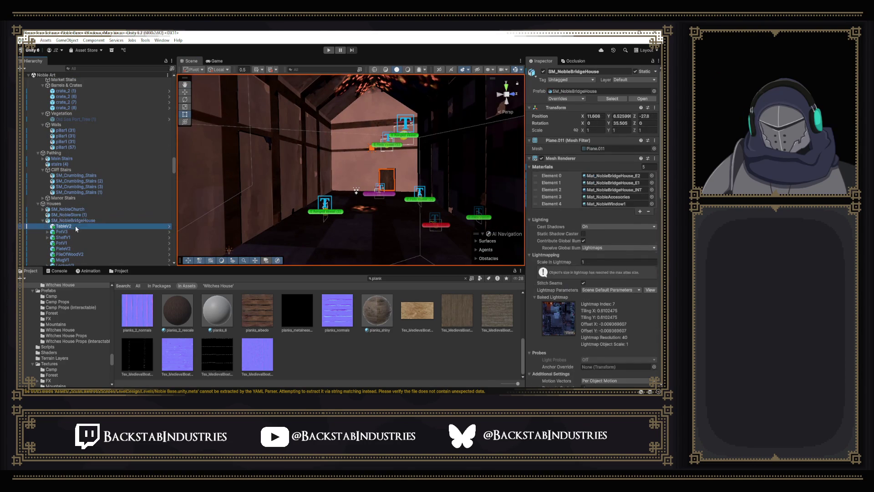
pyautogui.moveTo(455, 219)
pyautogui.mouseDown()
pyautogui.moveTo(496, 220)
pyautogui.moveTo(589, 253)
pyautogui.mouseUp()
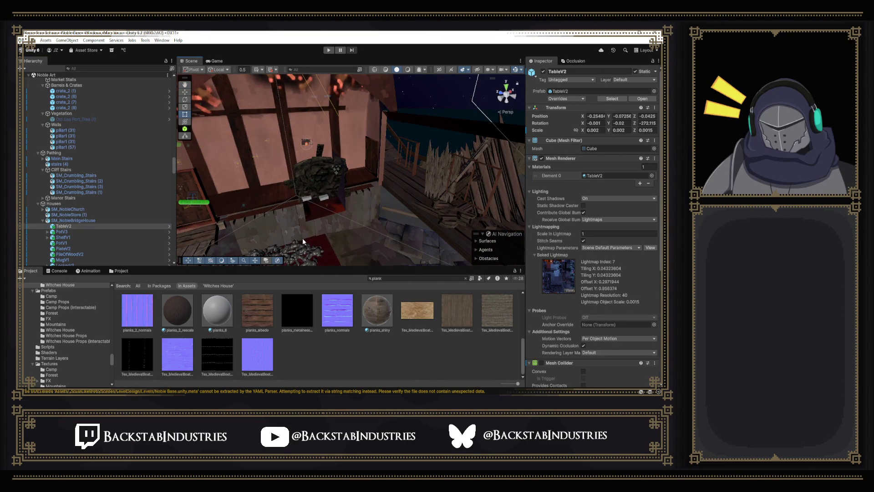
pyautogui.moveTo(320, 241)
pyautogui.mouseDown()
pyautogui.moveTo(441, 207)
pyautogui.moveTo(241, 225)
pyautogui.mouseUp()
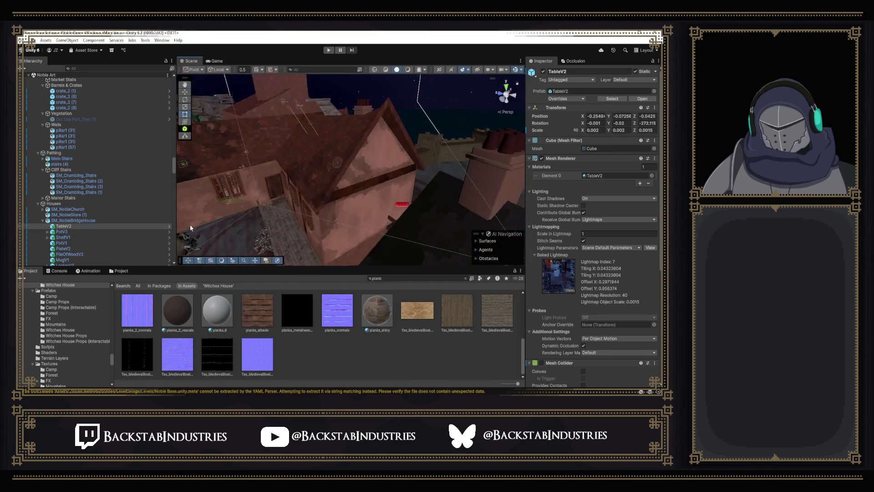
pyautogui.doubleClick(77, 236)
pyautogui.moveTo(292, 192)
pyautogui.mouseDown()
pyautogui.moveTo(189, 165)
pyautogui.moveTo(63, 100)
pyautogui.moveTo(280, 109)
pyautogui.moveTo(387, 99)
pyautogui.moveTo(372, 92)
pyautogui.moveTo(379, 115)
pyautogui.mouseUp()
pyautogui.scroll(-3, 336, 103)
pyautogui.scroll(-3, 383, 97)
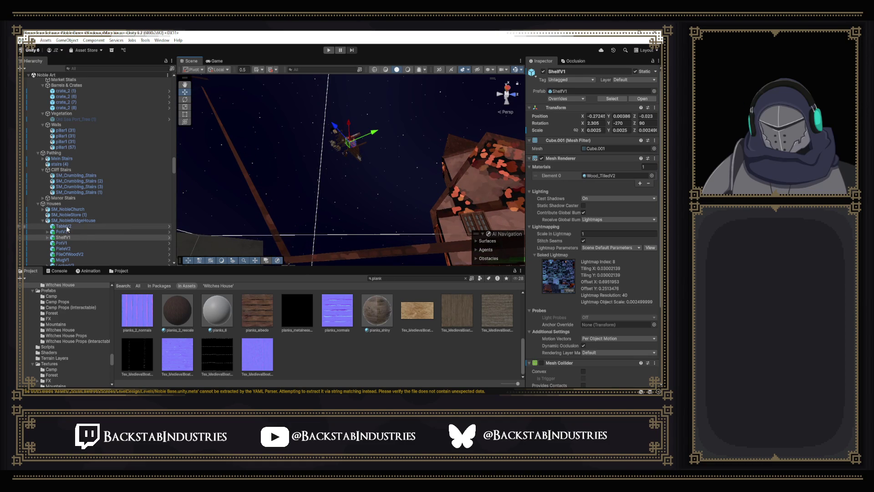
# Select the bridge house's 49 child props from TableV2 through Cube (14) in the Hierarchy
pyautogui.scroll(-8, 67, 228)
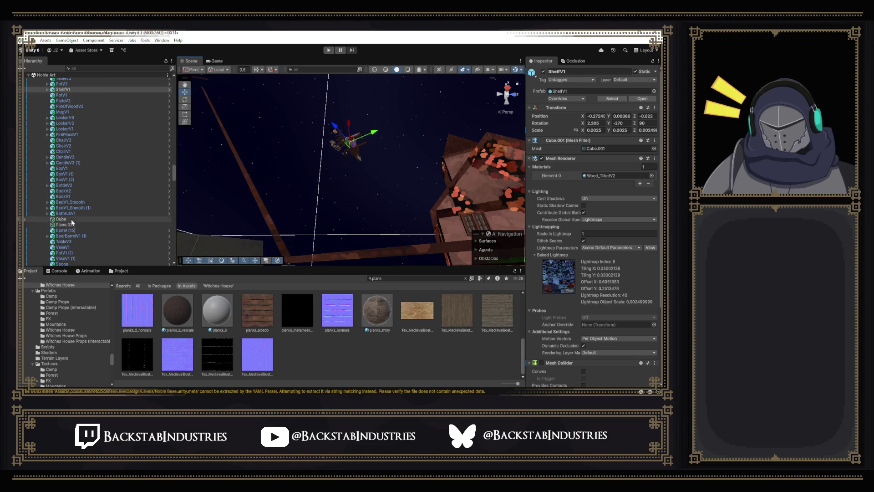
pyautogui.scroll(8, 71, 223)
pyautogui.click(91, 157)
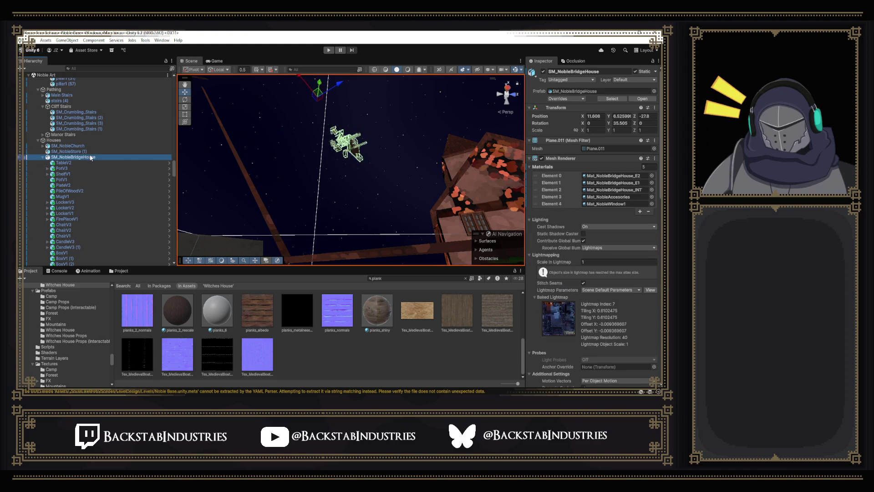
pyautogui.click(86, 163)
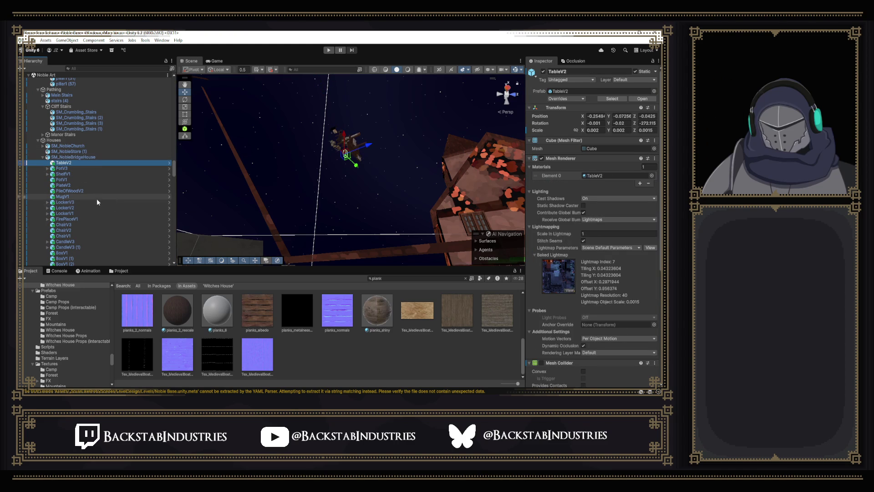
pyautogui.scroll(-10, 90, 177)
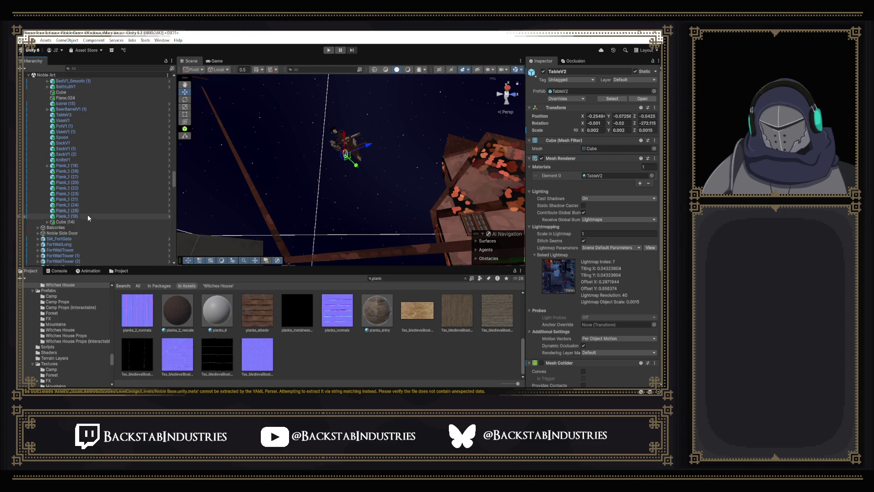
pyautogui.keyDown('shift'); pyautogui.click(85, 221); pyautogui.keyUp('shift')
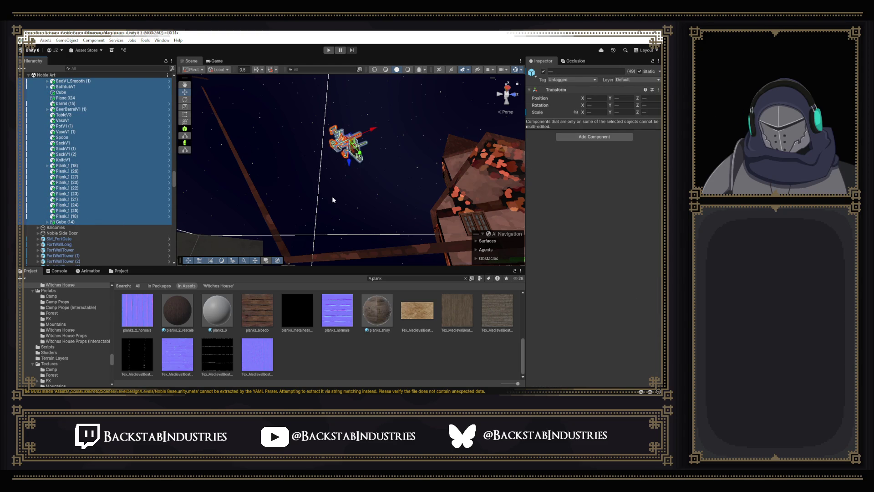
pyautogui.scroll(10, 132, 154)
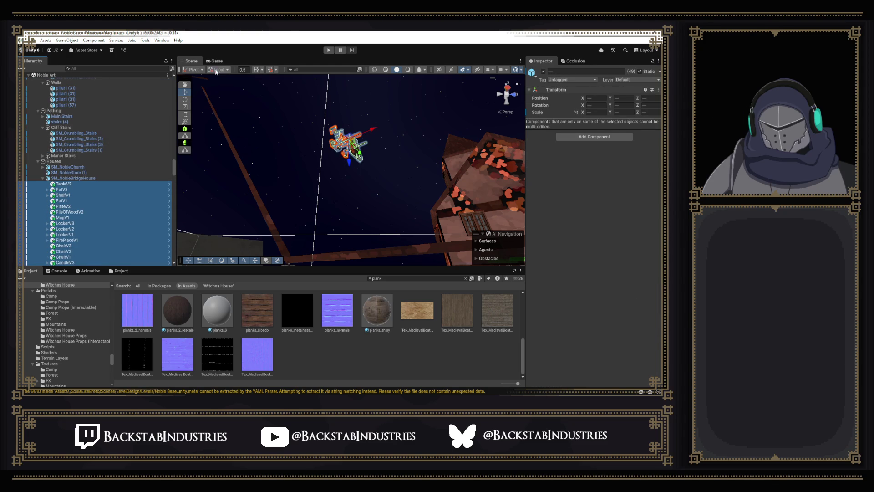
# Set the handle position to Center, choose the Rotate tool, and frame the selected props
pyautogui.click(195, 69)
pyautogui.click(201, 78)
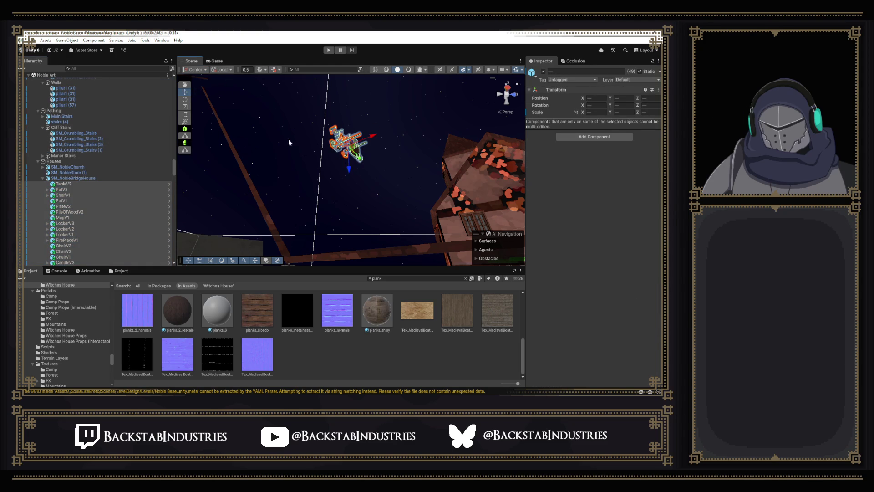
pyautogui.click(184, 100)
pyautogui.moveTo(355, 180)
pyautogui.mouseDown()
pyautogui.moveTo(389, 210)
pyautogui.moveTo(301, 169)
pyautogui.moveTo(354, 73)
pyautogui.moveTo(356, 97)
pyautogui.mouseUp()
pyautogui.press('f')
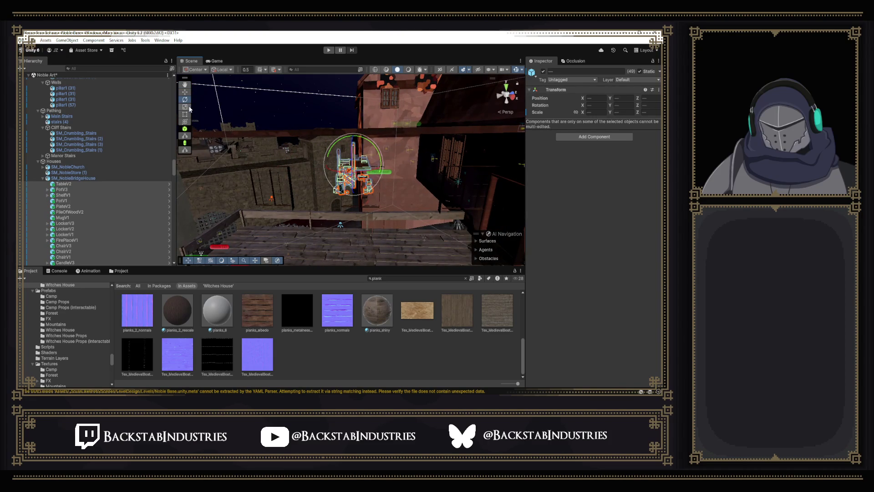
pyautogui.moveTo(376, 180); pyautogui.dragTo(500, 137)
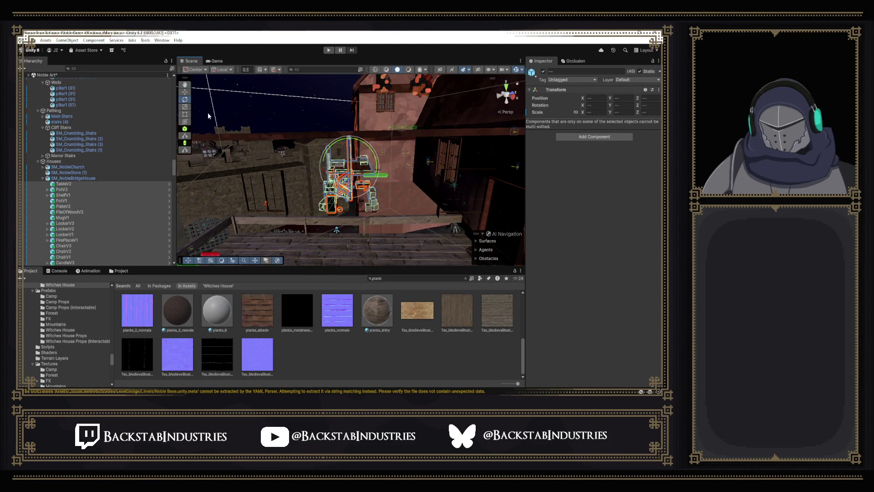
pyautogui.moveTo(382, 161); pyautogui.dragTo(360, 133)
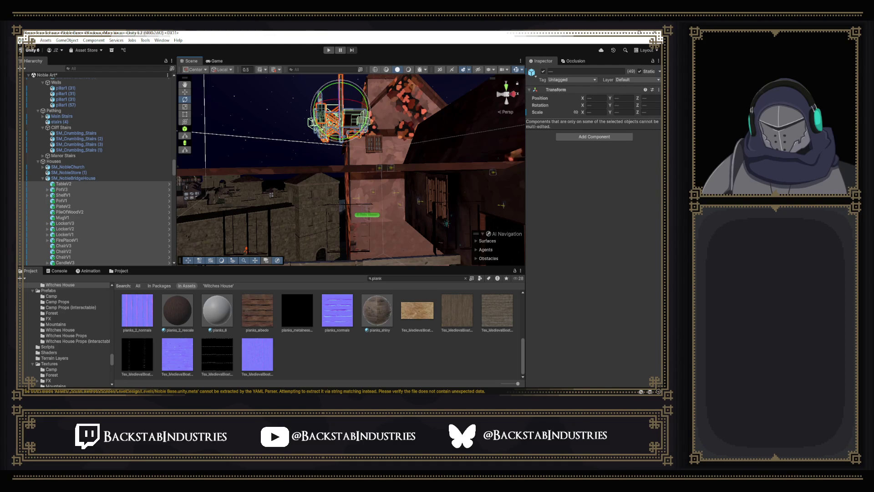
pyautogui.press('f')
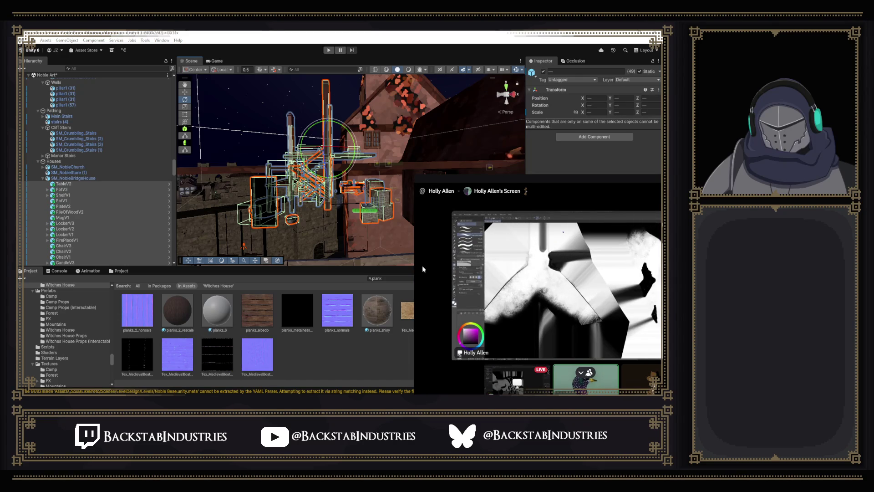
# Close the Discord stream, restore Unity to the top-left beside Blender, and pick the Scale tool
pyautogui.click(463, 46)
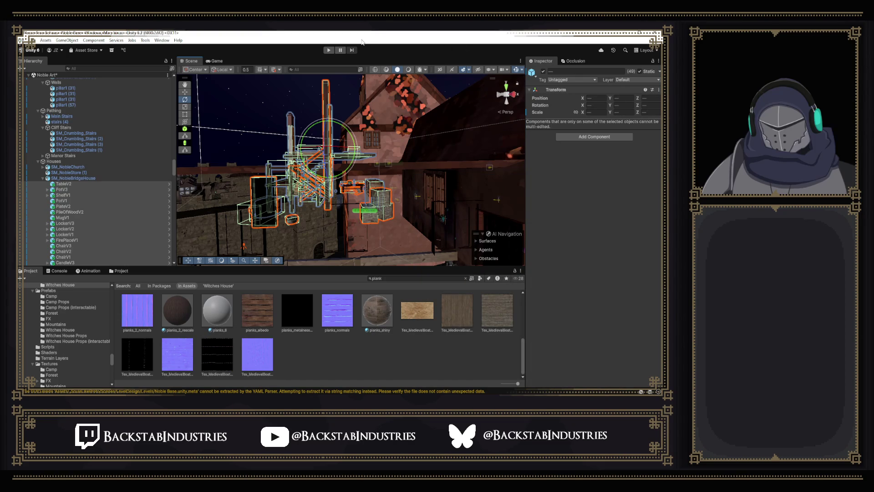
pyautogui.press('super+Down')
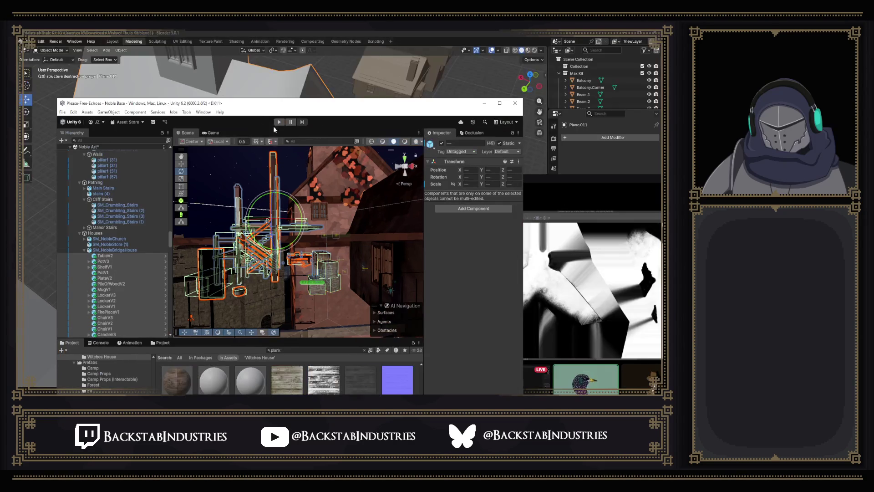
pyautogui.moveTo(319, 103)
pyautogui.mouseDown()
pyautogui.moveTo(320, 44)
pyautogui.moveTo(279, 37)
pyautogui.mouseUp()
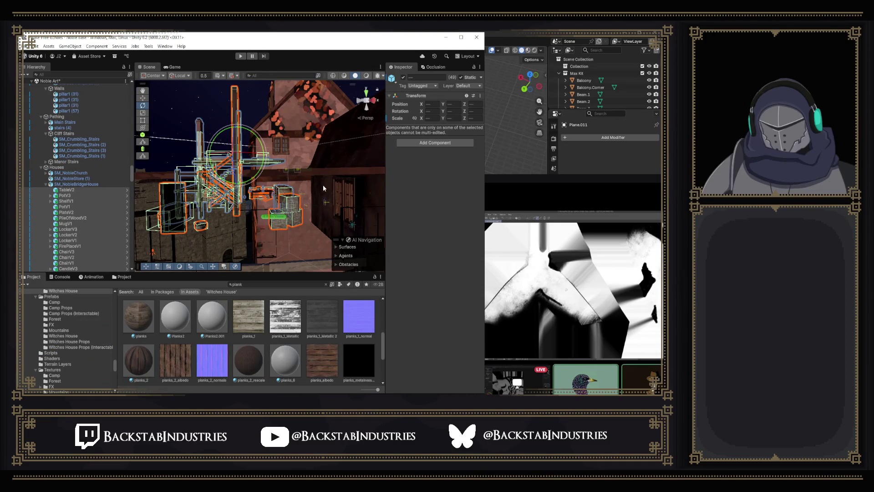
pyautogui.click(144, 114)
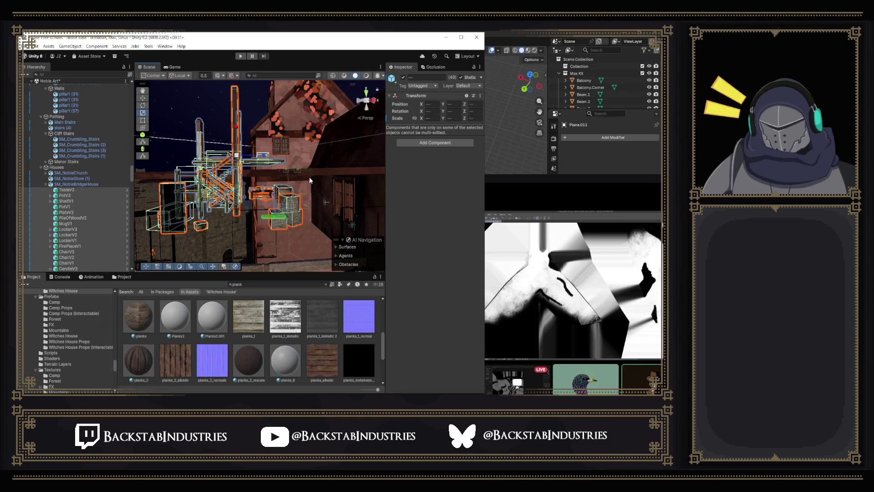
pyautogui.press('`')
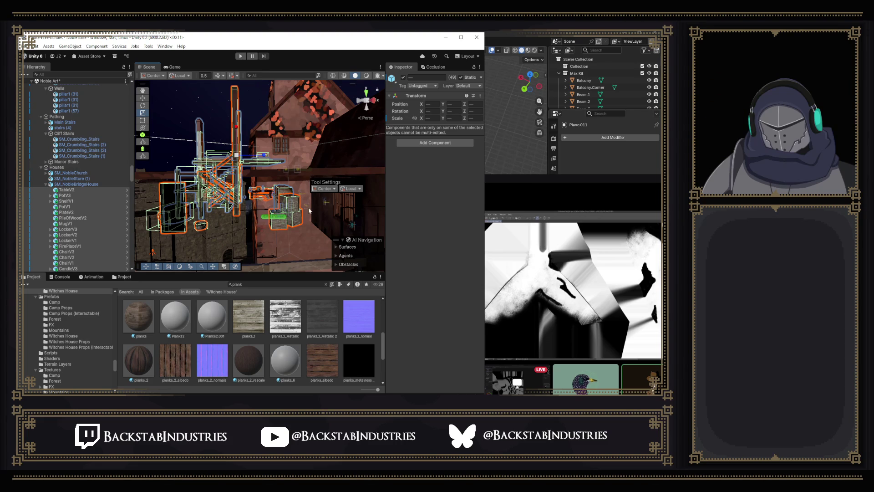
pyautogui.moveTo(305, 205)
pyautogui.mouseDown()
pyautogui.moveTo(271, 211)
pyautogui.moveTo(277, 218)
pyautogui.mouseUp()
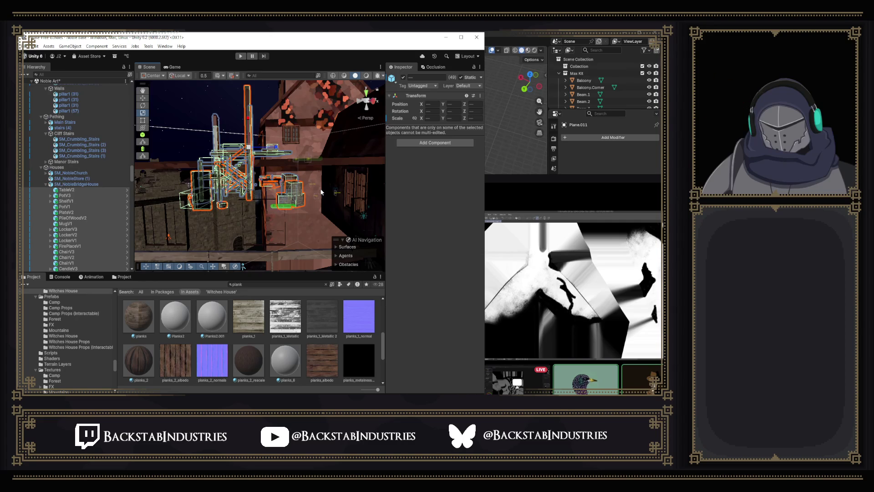
pyautogui.moveTo(321, 192); pyautogui.dragTo(268, 169)
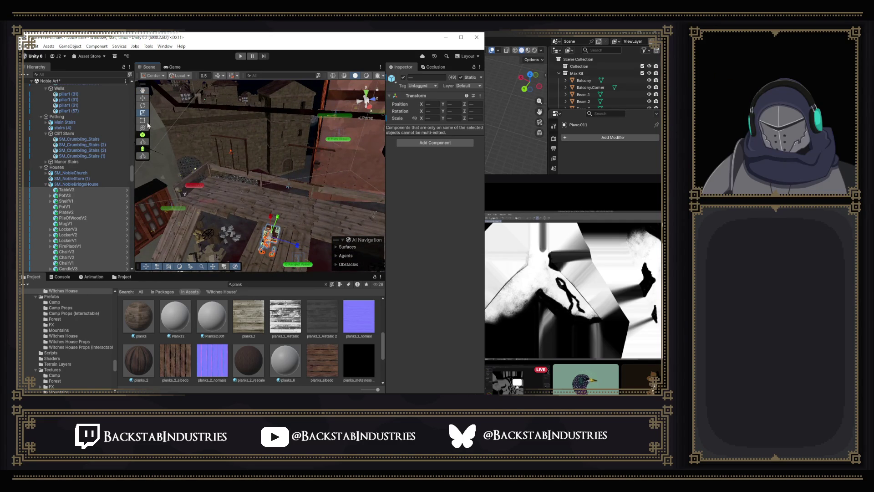
pyautogui.press('f')
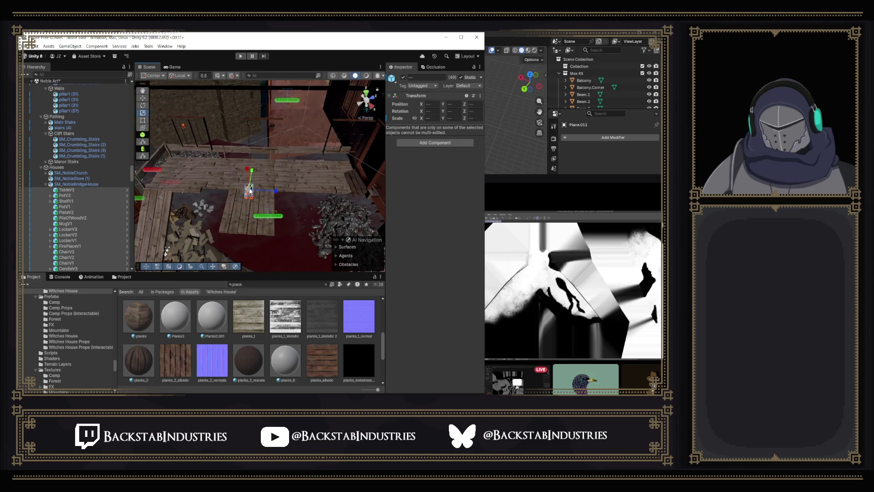
pyautogui.scroll(6, 249, 191)
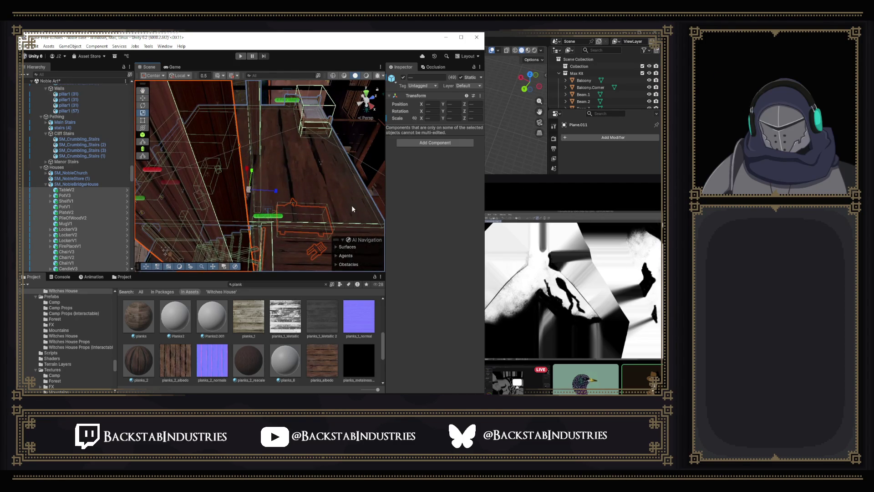
pyautogui.scroll(-10, 249, 191)
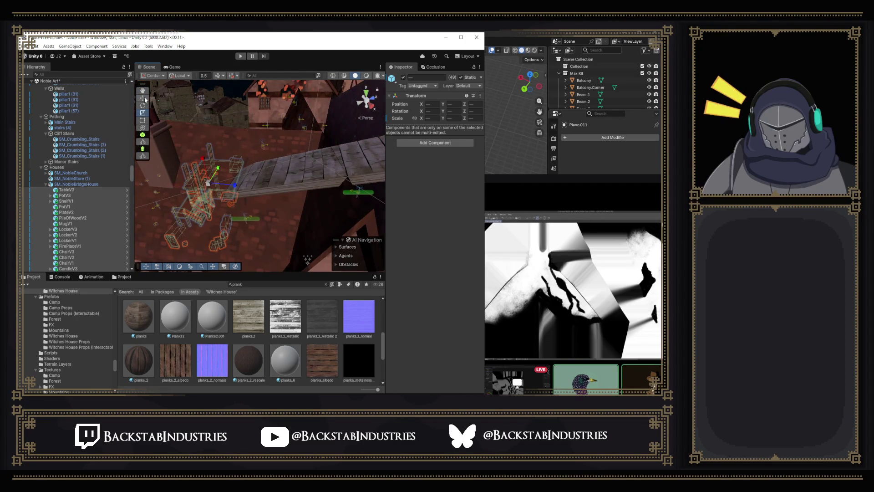
pyautogui.click(143, 97)
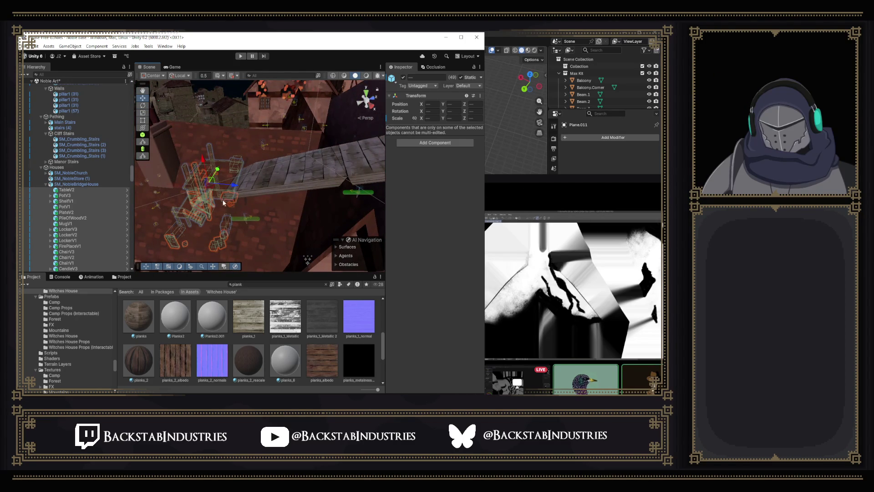
pyautogui.moveTo(212, 190); pyautogui.dragTo(318, 86)
pyautogui.press('f')
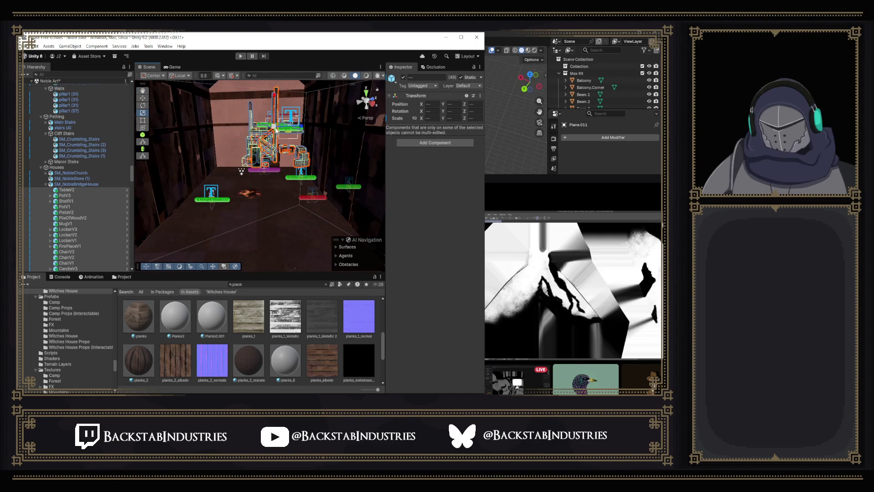
pyautogui.moveTo(355, 183)
pyautogui.mouseDown()
pyautogui.moveTo(288, 184)
pyautogui.moveTo(327, 184)
pyautogui.mouseUp()
pyautogui.scroll(3, 332, 180)
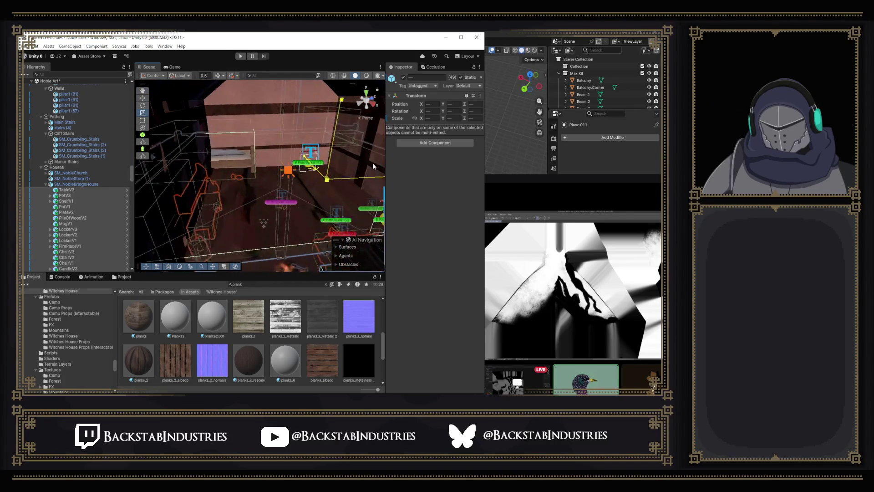
pyautogui.moveTo(335, 178)
pyautogui.mouseDown()
pyautogui.moveTo(414, 203)
pyautogui.moveTo(274, 151)
pyautogui.mouseUp()
pyautogui.moveTo(145, 100); pyautogui.dragTo(218, 186)
pyautogui.moveTo(255, 165)
pyautogui.mouseDown()
pyautogui.moveTo(288, 207)
pyautogui.moveTo(417, 217)
pyautogui.mouseUp()
pyautogui.press('f')
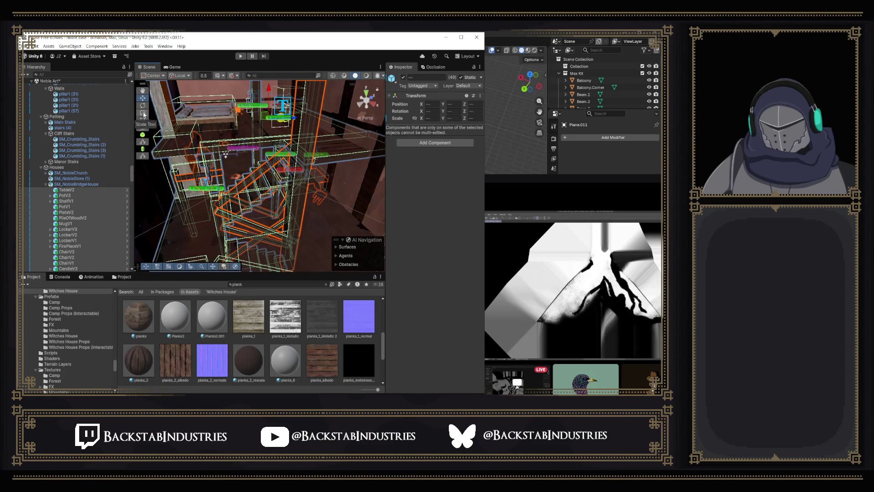
pyautogui.moveTo(272, 122)
pyautogui.mouseDown()
pyautogui.moveTo(258, 116)
pyautogui.moveTo(294, 122)
pyautogui.moveTo(278, 121)
pyautogui.moveTo(301, 151)
pyautogui.moveTo(302, 172)
pyautogui.moveTo(348, 192)
pyautogui.moveTo(268, 119)
pyautogui.moveTo(154, 53)
pyautogui.moveTo(203, 57)
pyautogui.moveTo(246, 109)
pyautogui.mouseUp()
pyautogui.press('w')
pyautogui.moveTo(296, 180)
pyautogui.mouseDown()
pyautogui.moveTo(273, 151)
pyautogui.moveTo(263, 215)
pyautogui.moveTo(293, 67)
pyautogui.moveTo(126, 385)
pyautogui.mouseUp()
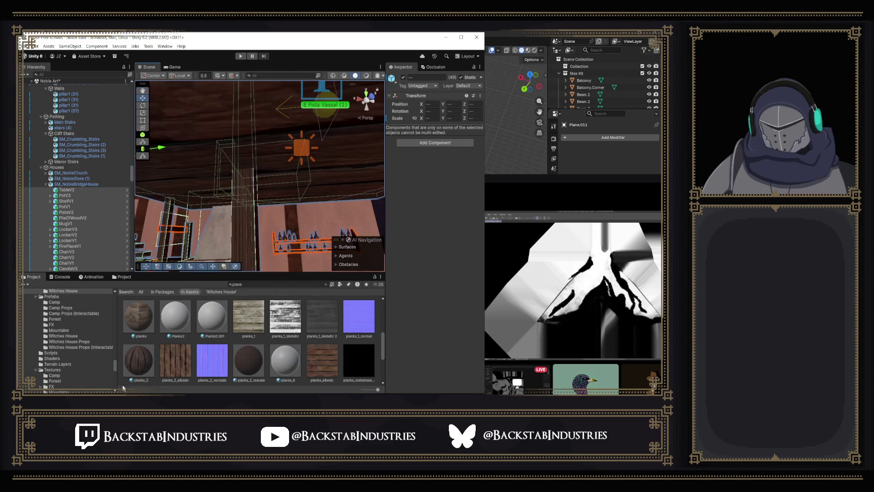
pyautogui.moveTo(188, 151)
pyautogui.mouseDown()
pyautogui.moveTo(155, 150)
pyautogui.moveTo(173, 178)
pyautogui.mouseUp()
pyautogui.moveTo(194, 143)
pyautogui.mouseDown()
pyautogui.moveTo(161, 141)
pyautogui.moveTo(255, 198)
pyautogui.moveTo(215, 176)
pyautogui.moveTo(249, 192)
pyautogui.moveTo(179, 116)
pyautogui.moveTo(195, 144)
pyautogui.moveTo(194, 116)
pyautogui.moveTo(207, 115)
pyautogui.moveTo(291, 175)
pyautogui.moveTo(128, 159)
pyautogui.moveTo(115, 167)
pyautogui.moveTo(195, 185)
pyautogui.moveTo(392, 165)
pyautogui.moveTo(473, 182)
pyautogui.moveTo(280, 157)
pyautogui.moveTo(385, 160)
pyautogui.mouseUp()
pyautogui.moveTo(369, 188)
pyautogui.mouseDown()
pyautogui.moveTo(314, 180)
pyautogui.moveTo(320, 165)
pyautogui.moveTo(352, 147)
pyautogui.moveTo(325, 151)
pyautogui.moveTo(331, 184)
pyautogui.moveTo(318, 212)
pyautogui.moveTo(314, 162)
pyautogui.moveTo(29, 159)
pyautogui.moveTo(108, 164)
pyautogui.moveTo(148, 109)
pyautogui.moveTo(248, 86)
pyautogui.moveTo(253, 175)
pyautogui.moveTo(346, 216)
pyautogui.moveTo(529, 226)
pyautogui.moveTo(564, 199)
pyautogui.moveTo(526, 176)
pyautogui.moveTo(307, 181)
pyautogui.mouseUp()
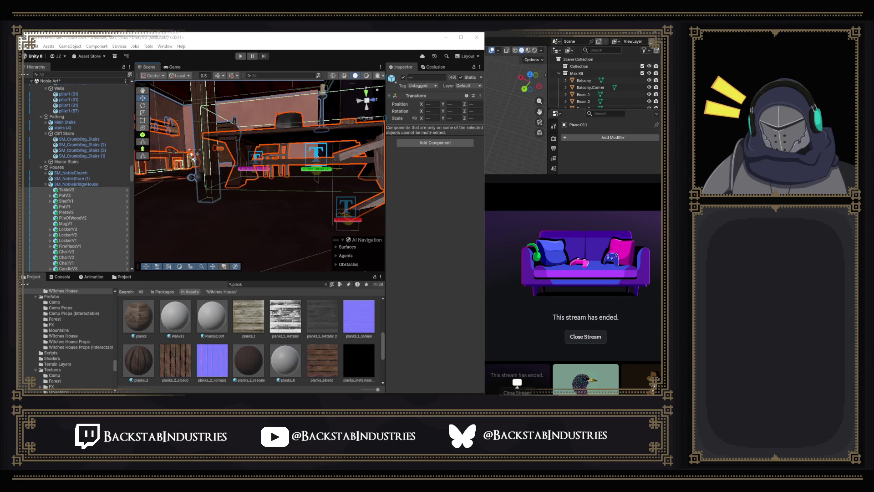
pyautogui.moveTo(255, 195)
pyautogui.mouseDown()
pyautogui.moveTo(279, 185)
pyautogui.moveTo(414, 203)
pyautogui.moveTo(191, 200)
pyautogui.mouseUp()
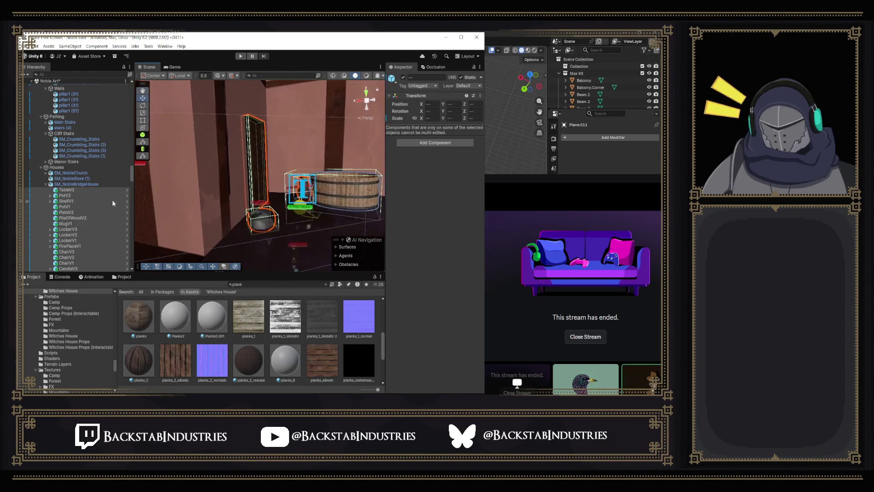
# Delete the tall plank Plane.024 and the black Cube from the bridge house interior
pyautogui.click(252, 178)
pyautogui.click(244, 178)
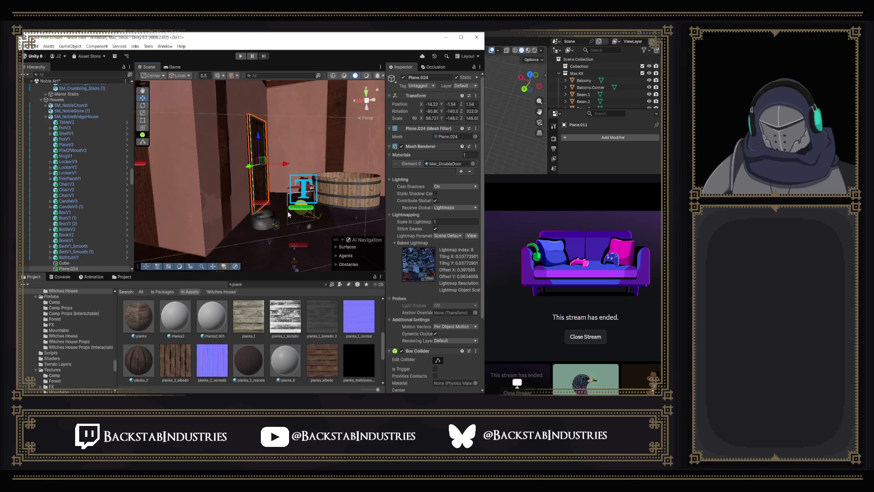
pyautogui.press('Delete')
pyautogui.moveTo(283, 189)
pyautogui.mouseDown()
pyautogui.moveTo(220, 189)
pyautogui.moveTo(294, 184)
pyautogui.mouseUp()
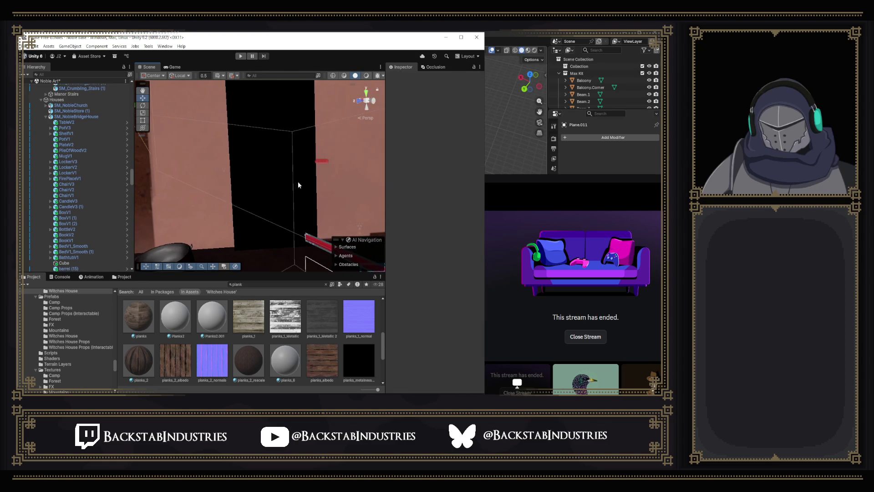
pyautogui.click(238, 189)
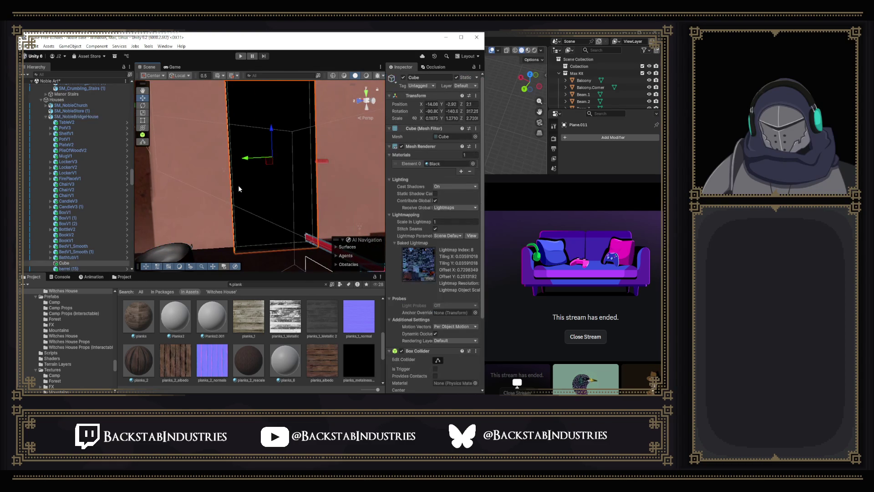
pyautogui.press('Delete')
pyautogui.moveTo(238, 190)
pyautogui.mouseDown()
pyautogui.moveTo(220, 193)
pyautogui.moveTo(303, 207)
pyautogui.mouseUp()
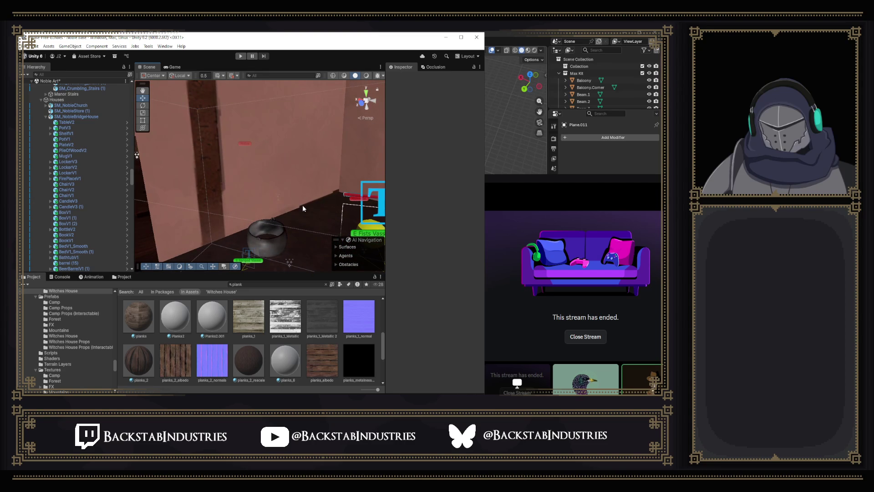
# Select the house objects from TableV2 down to FortWallTower and look around the room
pyautogui.click(68, 122)
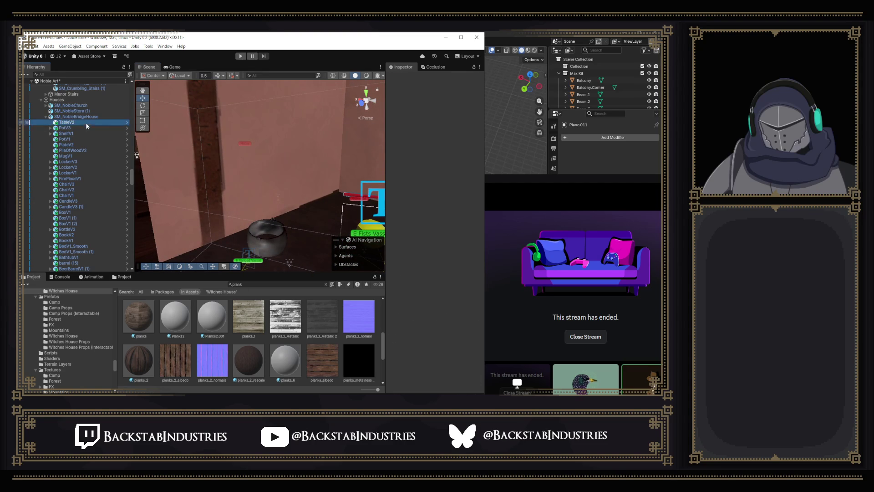
pyautogui.scroll(-15, 126, 186)
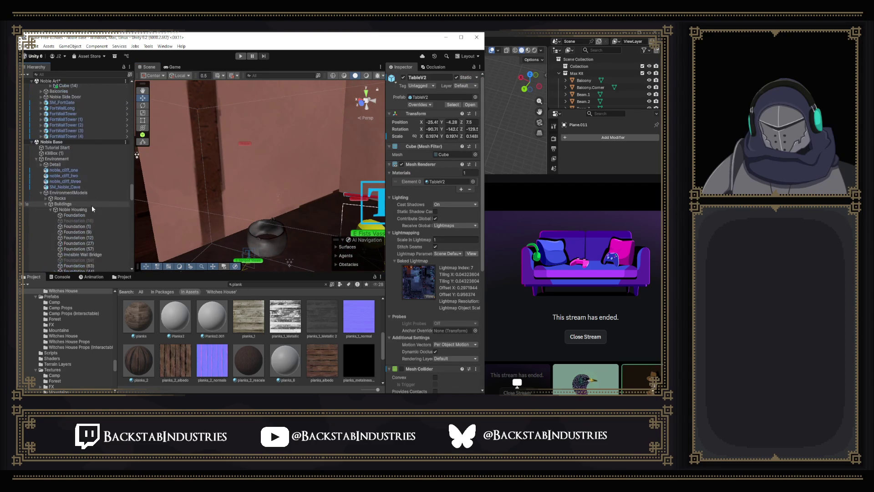
pyautogui.keyDown('shift'); pyautogui.click(69, 198); pyautogui.keyUp('shift')
pyautogui.moveTo(273, 191); pyautogui.dragTo(286, 192)
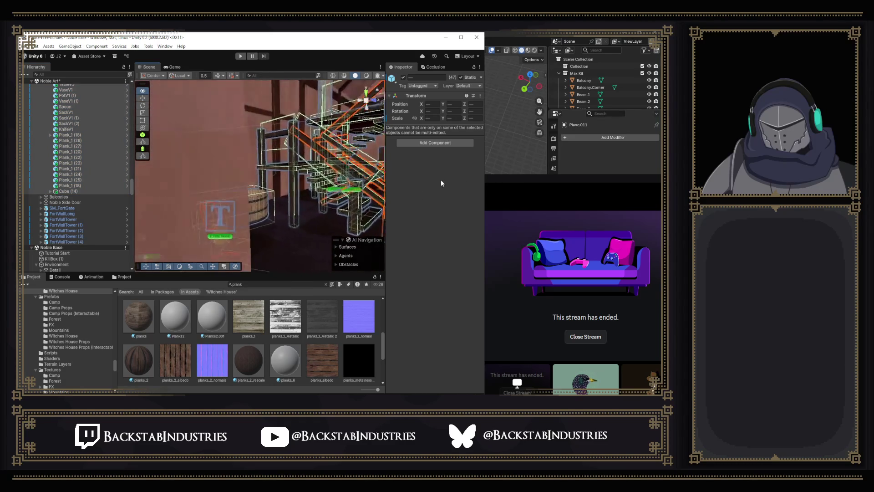
pyautogui.moveTo(286, 187); pyautogui.dragTo(316, 187)
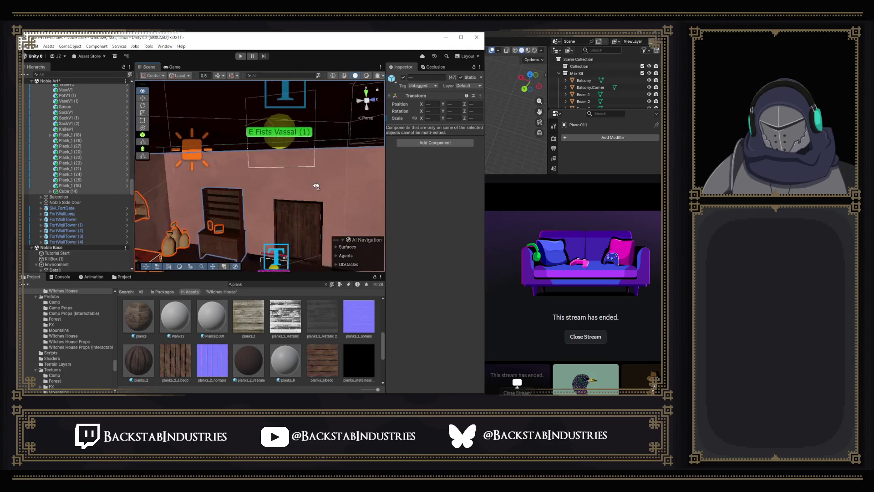
pyautogui.moveTo(371, 159)
pyautogui.mouseDown()
pyautogui.moveTo(581, 146)
pyautogui.moveTo(612, 162)
pyautogui.moveTo(395, 177)
pyautogui.moveTo(458, 193)
pyautogui.mouseUp()
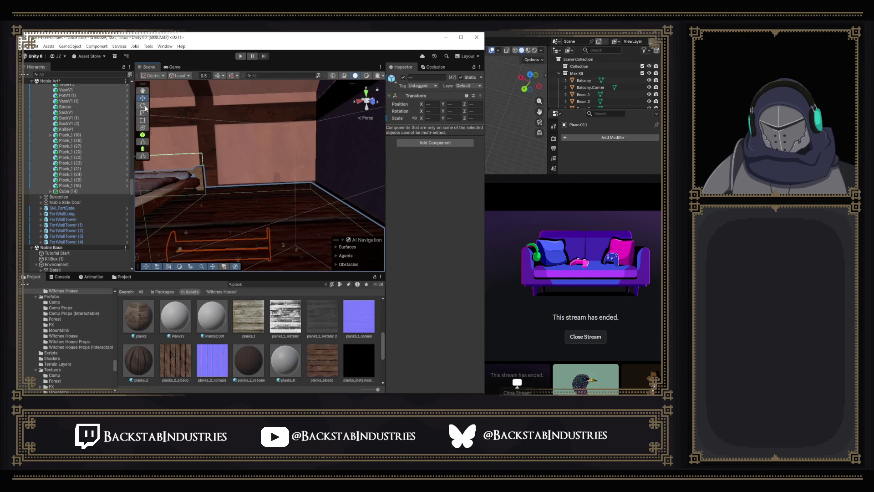
pyautogui.moveTo(199, 159); pyautogui.dragTo(207, 168)
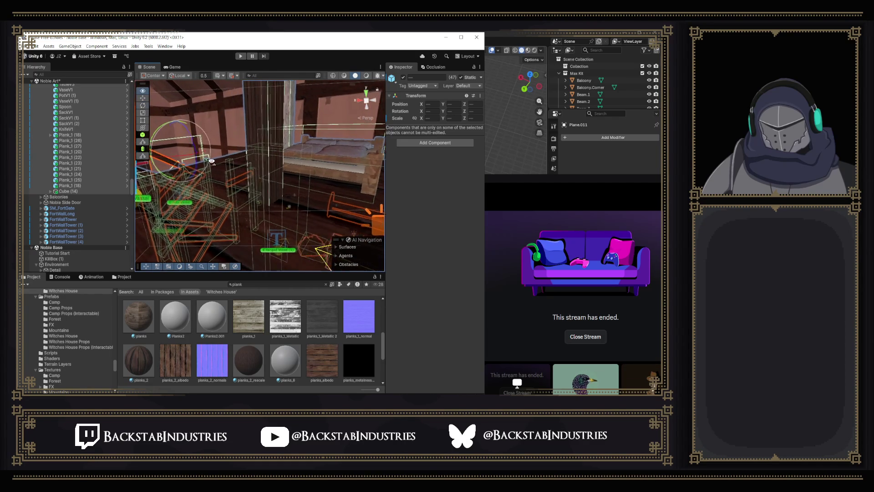
pyautogui.moveTo(287, 151); pyautogui.dragTo(285, 144)
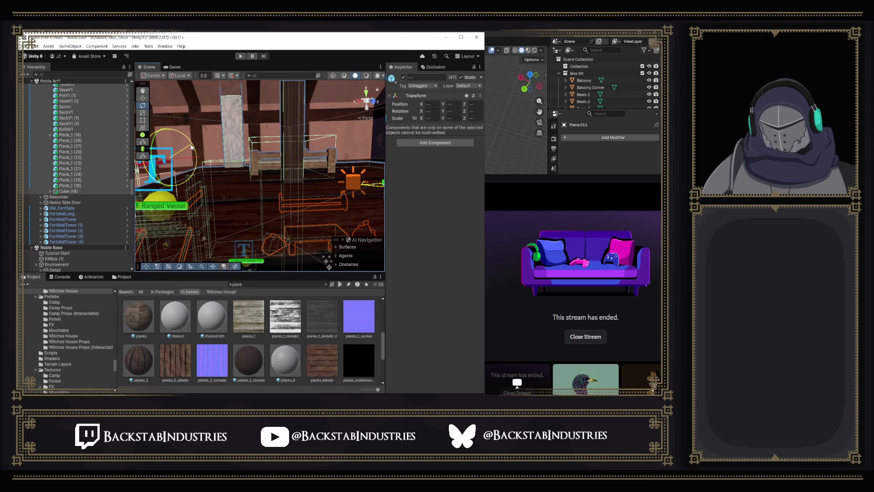
# Move the view down the dark corridor and select the grey debris bricks
pyautogui.moveTo(191, 147)
pyautogui.mouseDown()
pyautogui.moveTo(258, 175)
pyautogui.moveTo(267, 158)
pyautogui.moveTo(192, 156)
pyautogui.mouseUp()
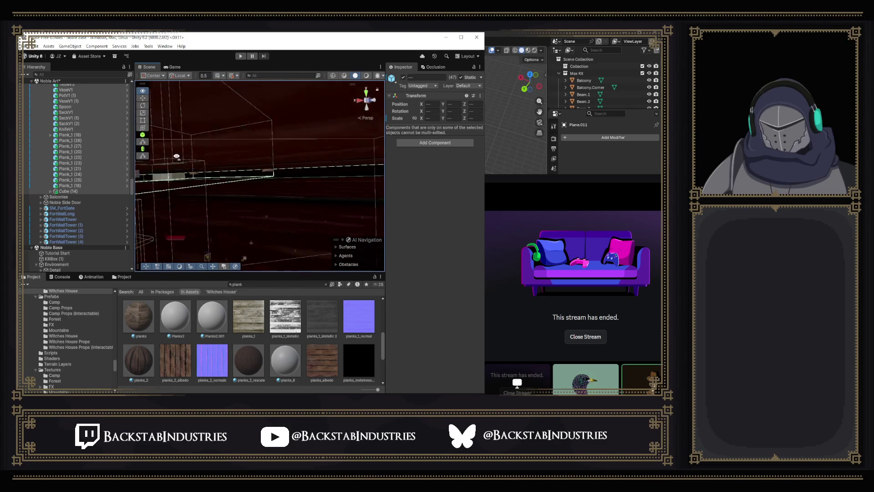
pyautogui.moveTo(109, 169)
pyautogui.mouseDown()
pyautogui.moveTo(264, 229)
pyautogui.moveTo(336, 235)
pyautogui.moveTo(442, 201)
pyautogui.moveTo(453, 189)
pyautogui.moveTo(307, 187)
pyautogui.mouseUp()
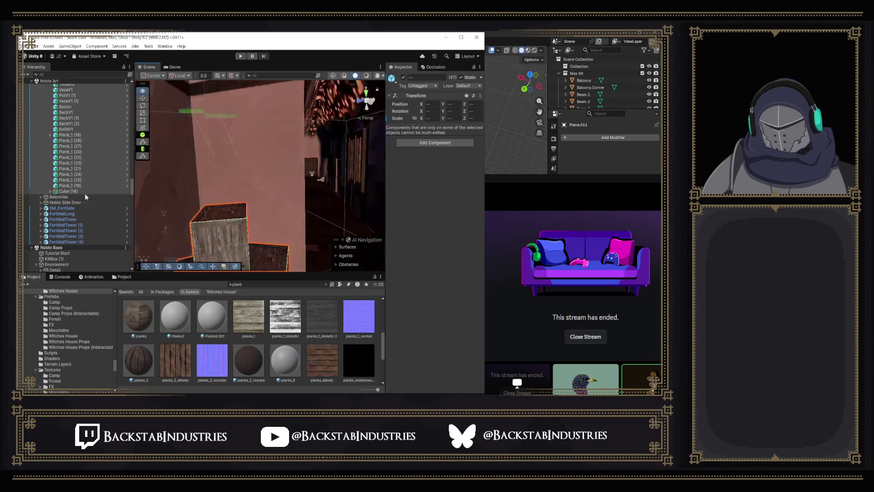
pyautogui.moveTo(139, 200); pyautogui.dragTo(147, 194)
pyautogui.moveTo(197, 202)
pyautogui.mouseDown()
pyautogui.moveTo(306, 212)
pyautogui.moveTo(292, 233)
pyautogui.mouseUp()
pyautogui.scroll(3, 217, 204)
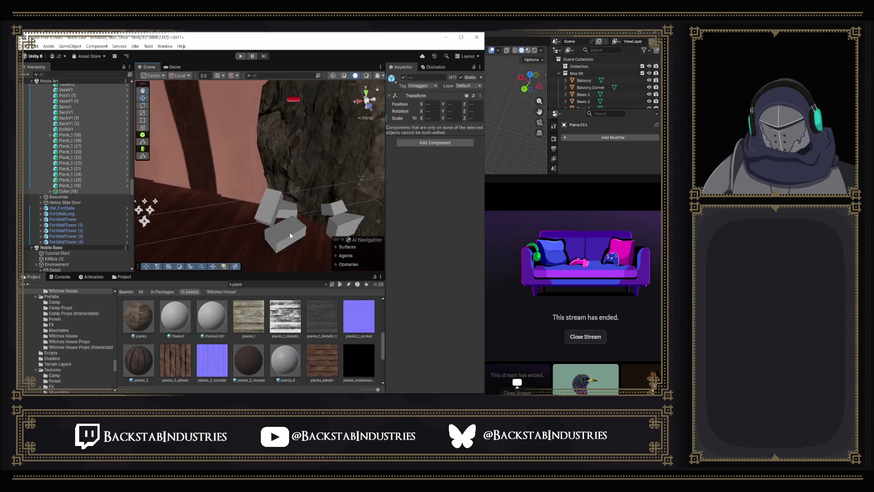
pyautogui.click(288, 236)
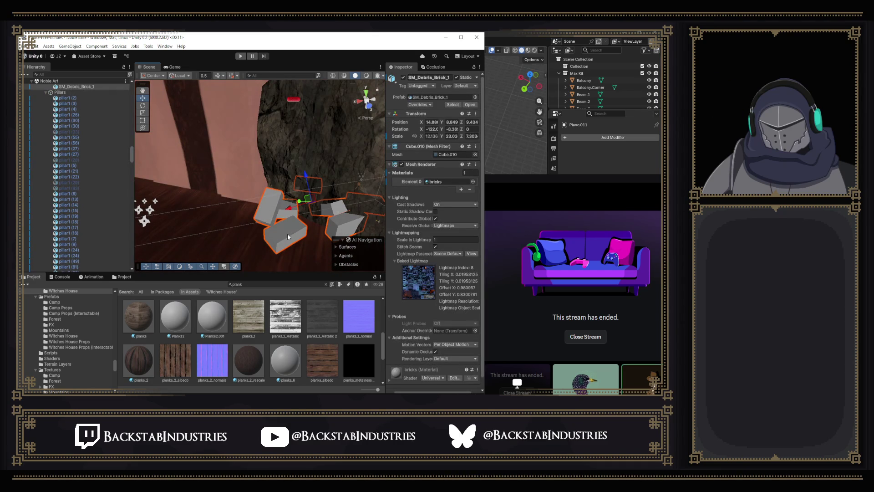
# Select the SM_Debris_Mixed_2 rock and bring the view close to it
pyautogui.click(288, 237)
pyautogui.moveTo(302, 198)
pyautogui.mouseDown()
pyautogui.moveTo(306, 152)
pyautogui.moveTo(298, 191)
pyautogui.moveTo(359, 203)
pyautogui.moveTo(378, 196)
pyautogui.mouseUp()
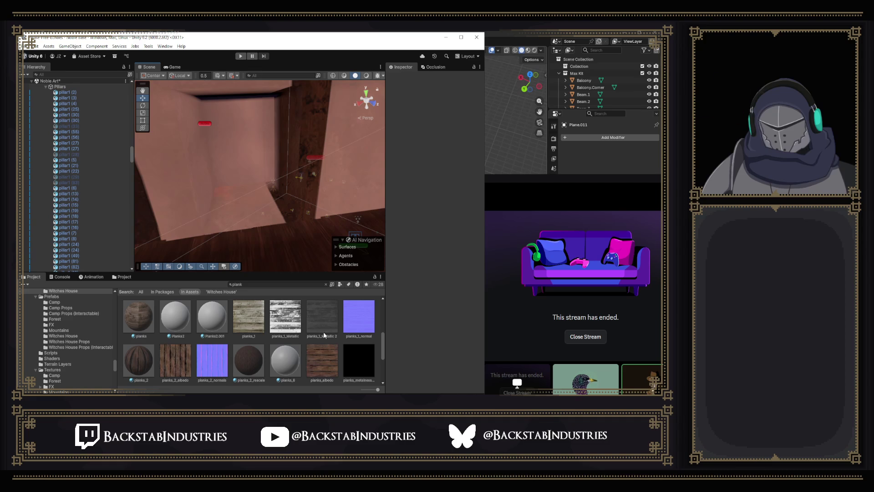
pyautogui.moveTo(303, 395)
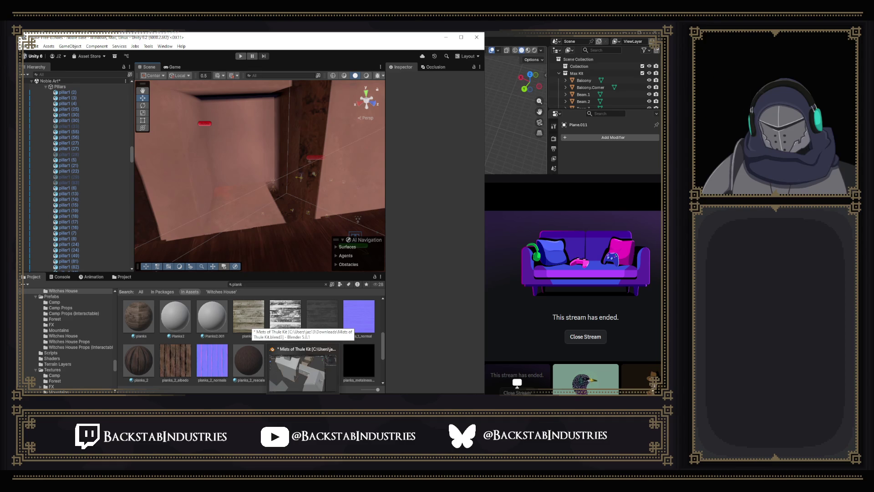
# Bring the Blender kit file forward and frame the door Plane.018 in the viewport
pyautogui.click(296, 371)
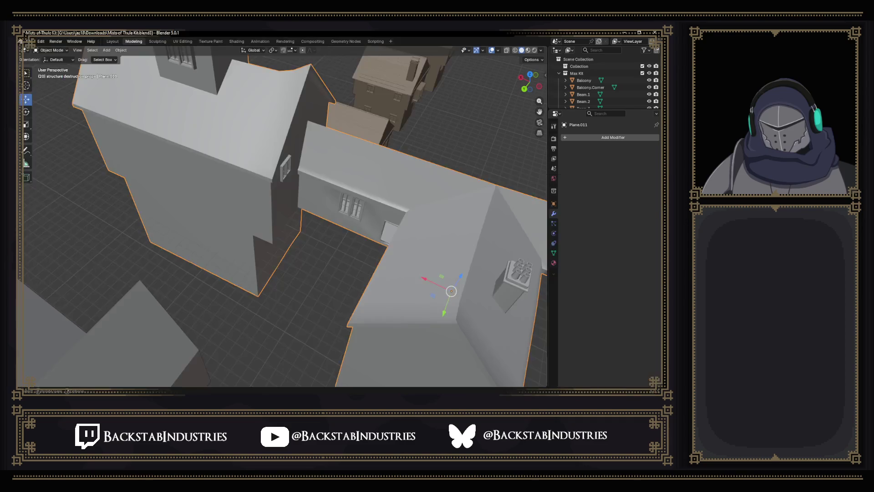
pyautogui.moveTo(371, 252); pyautogui.dragTo(352, 224)
pyautogui.scroll(-10, 292, 224)
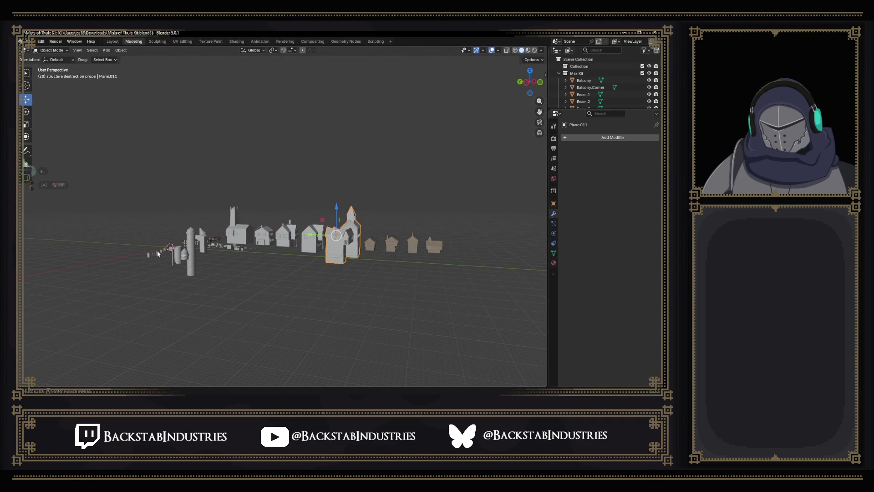
pyautogui.scroll(10, 161, 254)
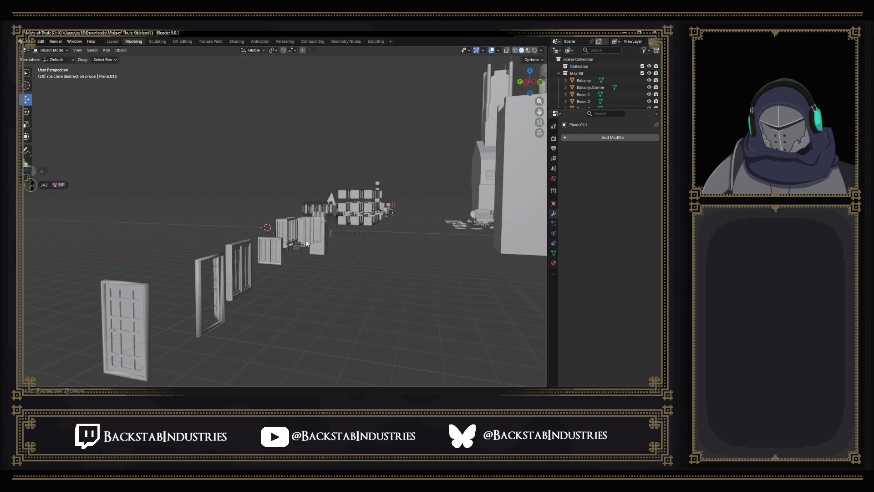
pyautogui.click(298, 236)
pyautogui.press('KP_Decimal')
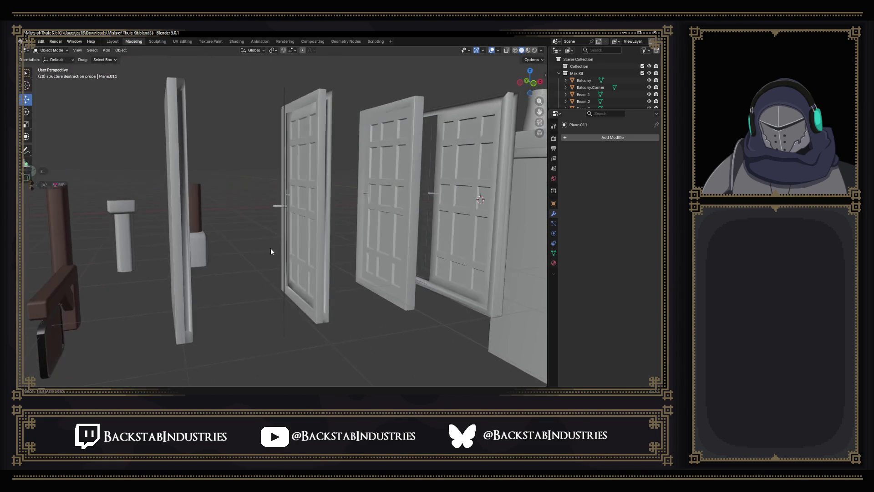
# Select the tall panelled door Plane.015 and orbit out to an overview of the door props
pyautogui.scroll(-3, 305, 234)
pyautogui.moveTo(305, 234)
pyautogui.mouseDown()
pyautogui.moveTo(319, 285)
pyautogui.moveTo(417, 304)
pyautogui.moveTo(475, 240)
pyautogui.moveTo(376, 250)
pyautogui.moveTo(389, 288)
pyautogui.moveTo(441, 259)
pyautogui.moveTo(493, 246)
pyautogui.moveTo(390, 246)
pyautogui.moveTo(289, 205)
pyautogui.mouseUp()
pyautogui.scroll(6, 290, 205)
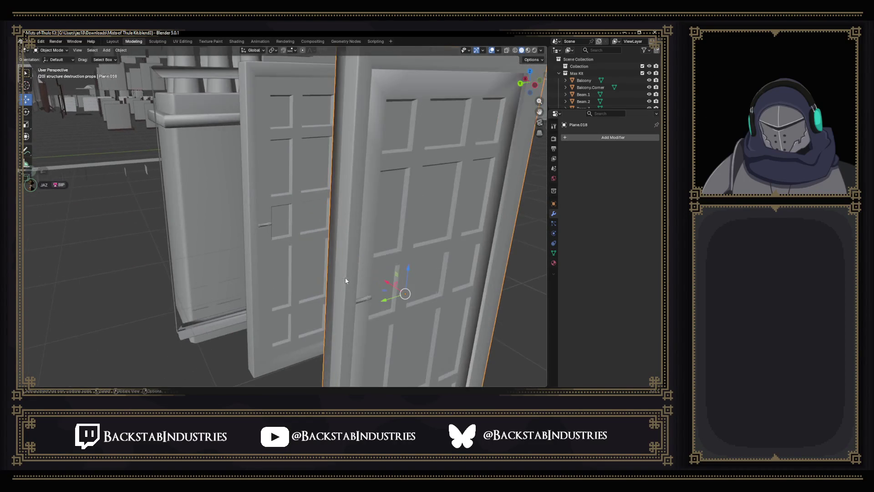
pyautogui.moveTo(337, 276)
pyautogui.mouseDown()
pyautogui.moveTo(364, 278)
pyautogui.moveTo(338, 272)
pyautogui.moveTo(335, 290)
pyautogui.moveTo(308, 302)
pyautogui.moveTo(257, 305)
pyautogui.moveTo(248, 301)
pyautogui.moveTo(255, 289)
pyautogui.mouseUp()
pyautogui.scroll(-5, 351, 276)
pyautogui.click(272, 263)
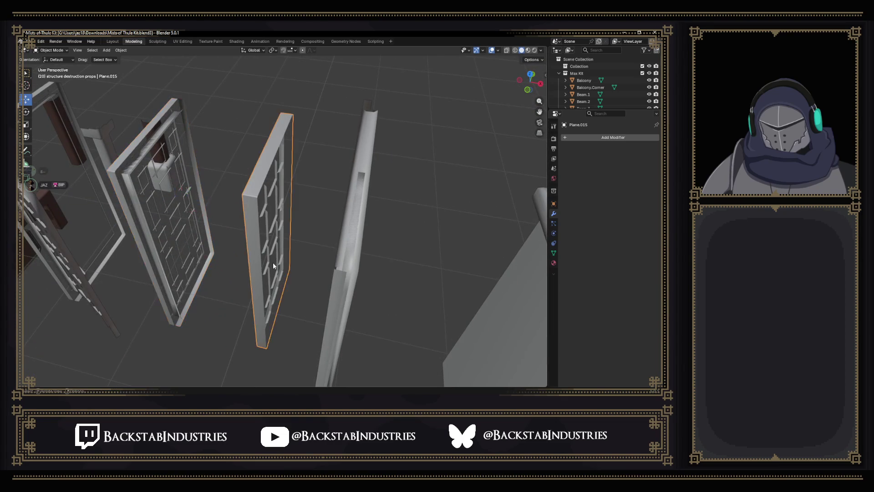
pyautogui.scroll(4, 273, 267)
pyautogui.scroll(-5, 274, 267)
pyautogui.moveTo(219, 264)
pyautogui.mouseDown()
pyautogui.moveTo(299, 253)
pyautogui.moveTo(283, 264)
pyautogui.moveTo(218, 258)
pyautogui.mouseUp()
pyautogui.scroll(-8, 319, 251)
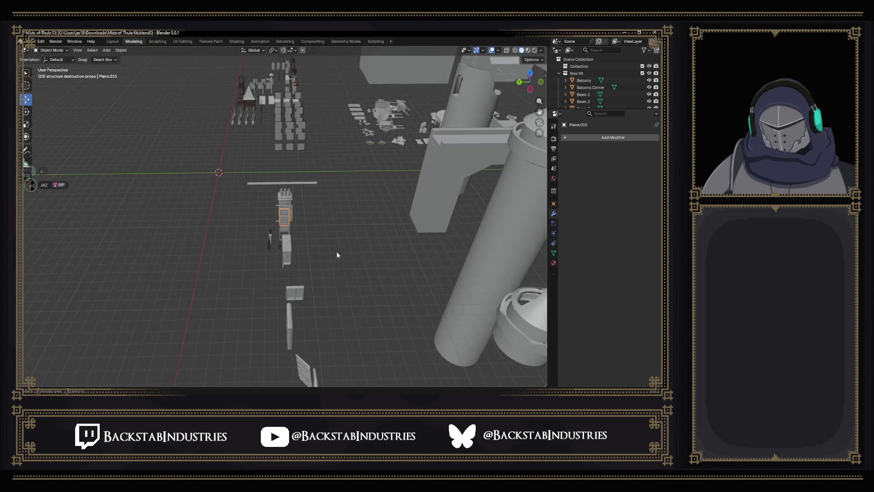
pyautogui.moveTo(347, 259)
pyautogui.mouseDown()
pyautogui.moveTo(254, 255)
pyautogui.moveTo(337, 260)
pyautogui.moveTo(322, 268)
pyautogui.moveTo(288, 270)
pyautogui.moveTo(324, 223)
pyautogui.moveTo(348, 275)
pyautogui.moveTo(343, 258)
pyautogui.moveTo(353, 269)
pyautogui.mouseUp()
pyautogui.scroll(3, 298, 270)
# Duplicate the bridge house and place the copy further along the town row
pyautogui.hotkey('shift', 'd')
pyautogui.hotkey('shift', 'z')
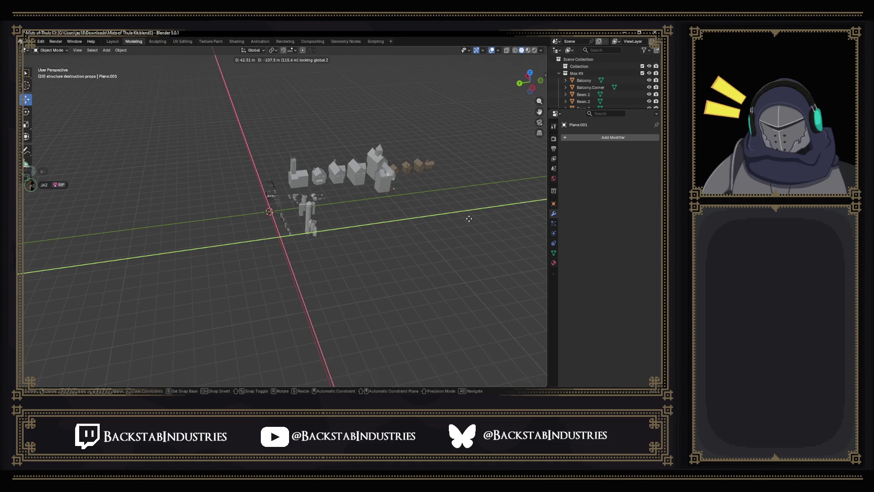
pyautogui.click(446, 219)
pyautogui.press('KP_Decimal')
pyautogui.scroll(5, 343, 279)
pyautogui.moveTo(341, 291)
pyautogui.mouseDown()
pyautogui.moveTo(333, 233)
pyautogui.moveTo(303, 269)
pyautogui.mouseUp()
pyautogui.scroll(-3, 293, 274)
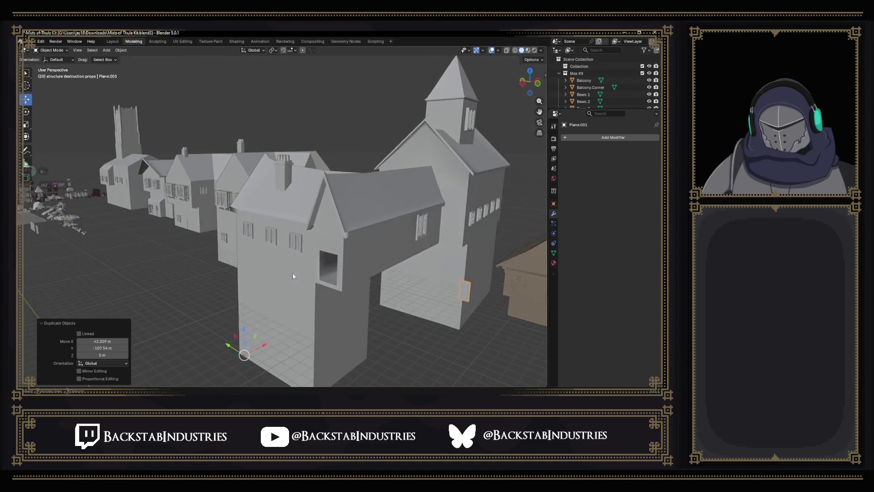
pyautogui.scroll(-5, 301, 280)
# Move the door prop Plane.015 along Y toward the copied house
pyautogui.hotkey('ctrl', 'z')
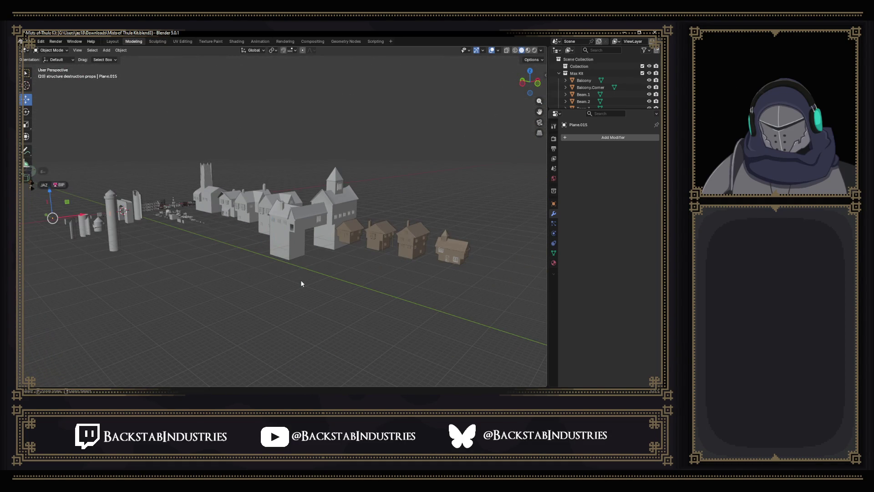
pyautogui.scroll(-3, 164, 258)
pyautogui.press('g')
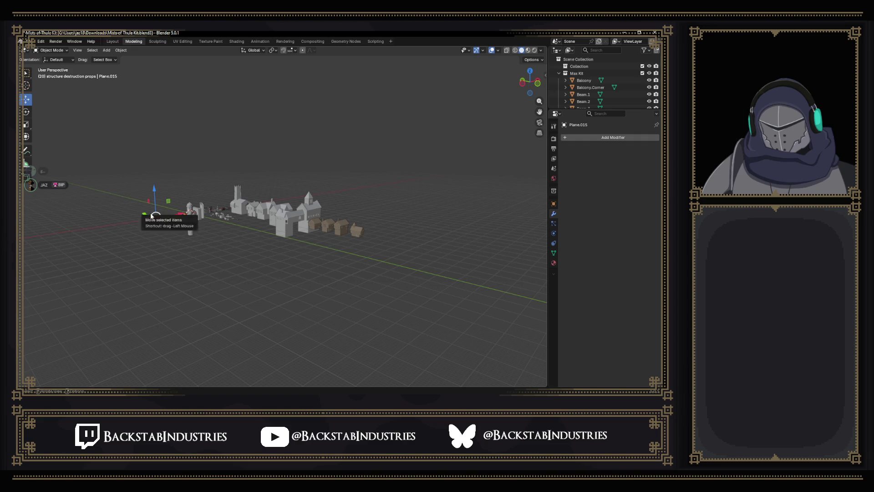
pyautogui.press('y')
pyautogui.click(238, 245)
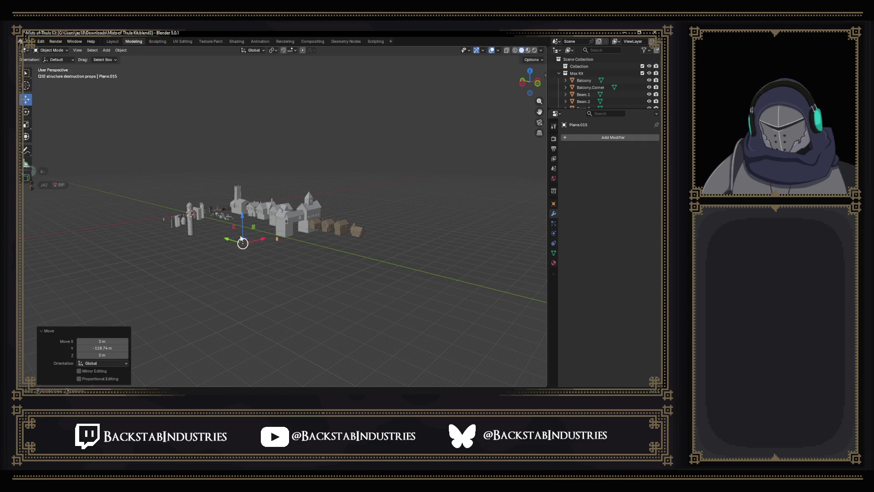
pyautogui.press('g')
pyautogui.hotkey('shift', 'y')
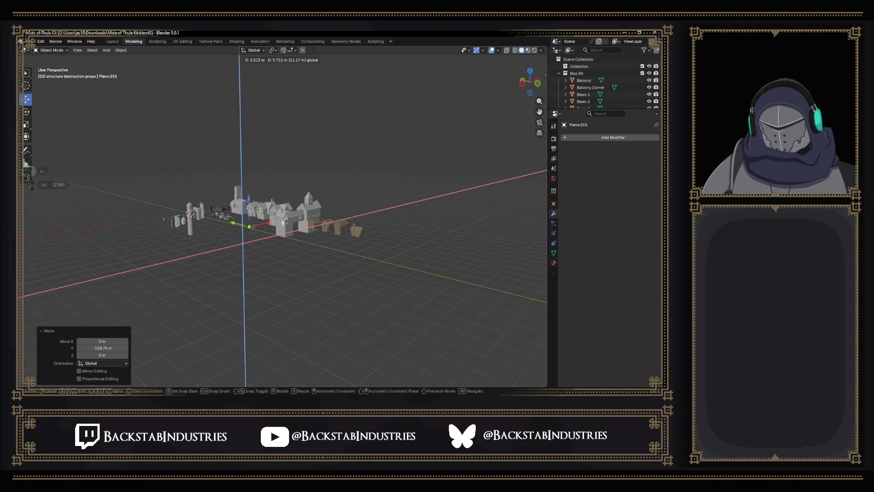
pyautogui.click(261, 210)
# Rotate the door −90° about Z and place it beside the copied bridge house
pyautogui.press('r')
pyautogui.press('z')
pyautogui.click(231, 193)
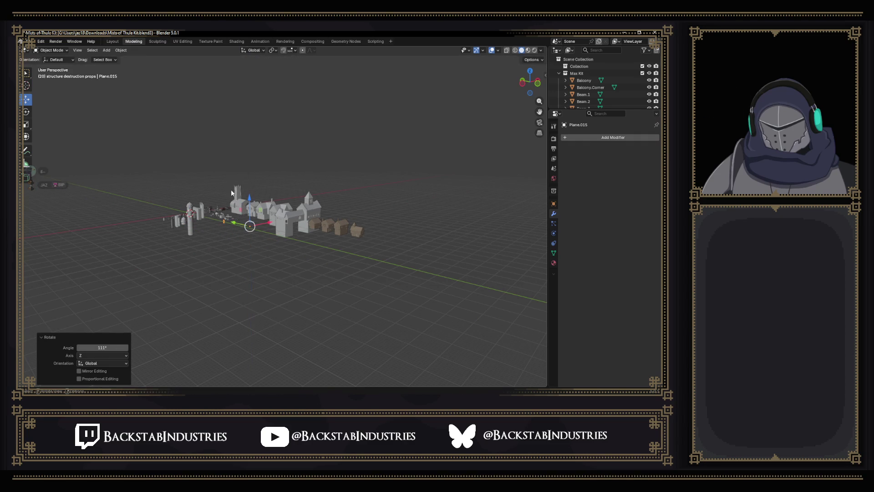
pyautogui.click(103, 348)
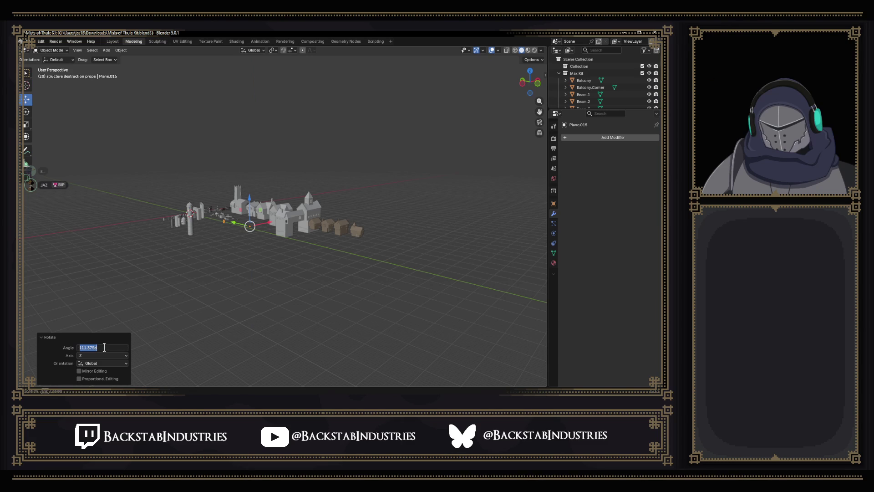
pyautogui.write('90')
pyautogui.press('Return')
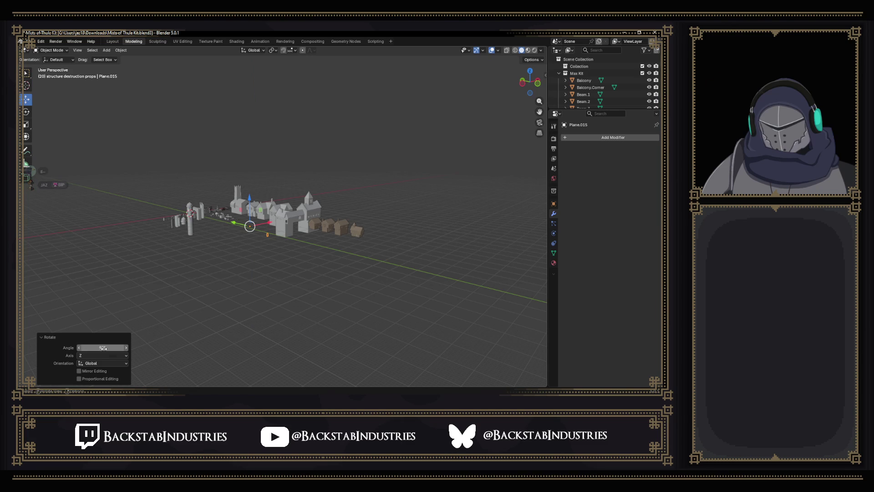
pyautogui.click(105, 350)
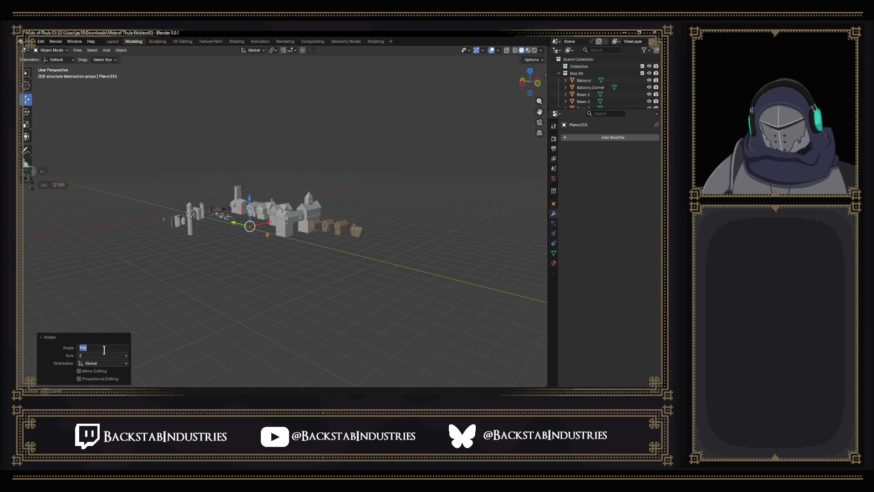
pyautogui.write('-90')
pyautogui.press('Return')
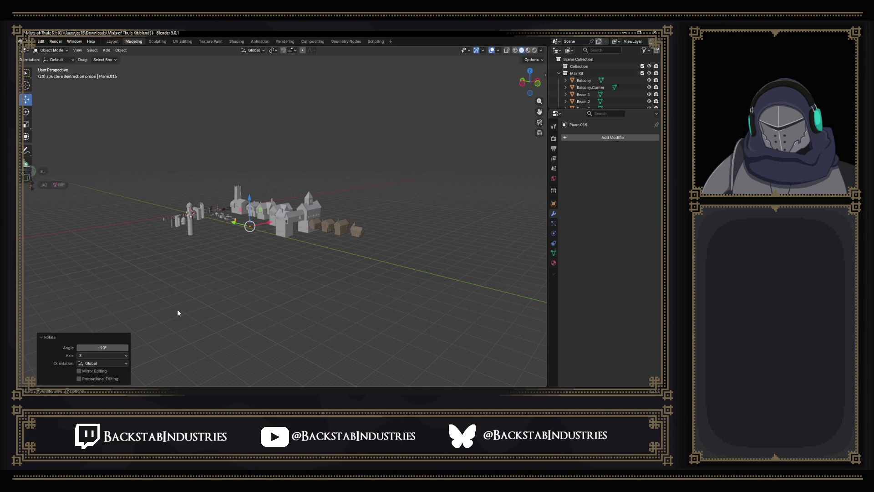
pyautogui.scroll(5, 235, 265)
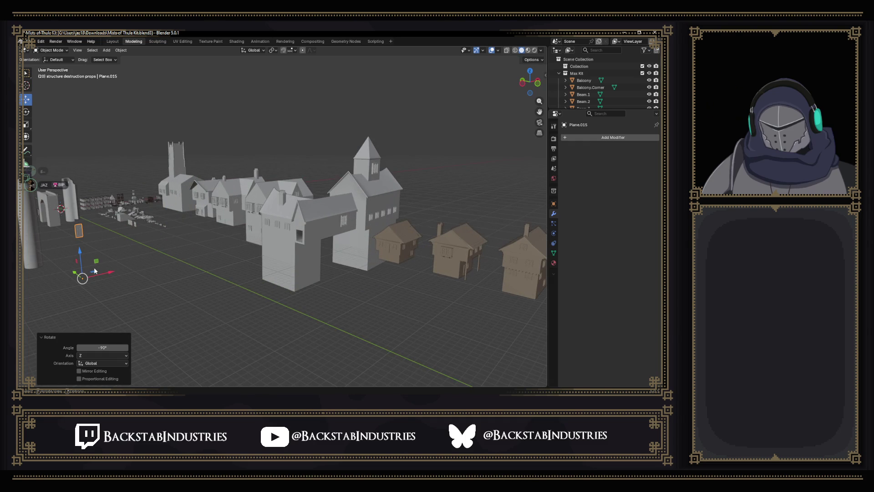
pyautogui.moveTo(94, 274); pyautogui.dragTo(243, 297)
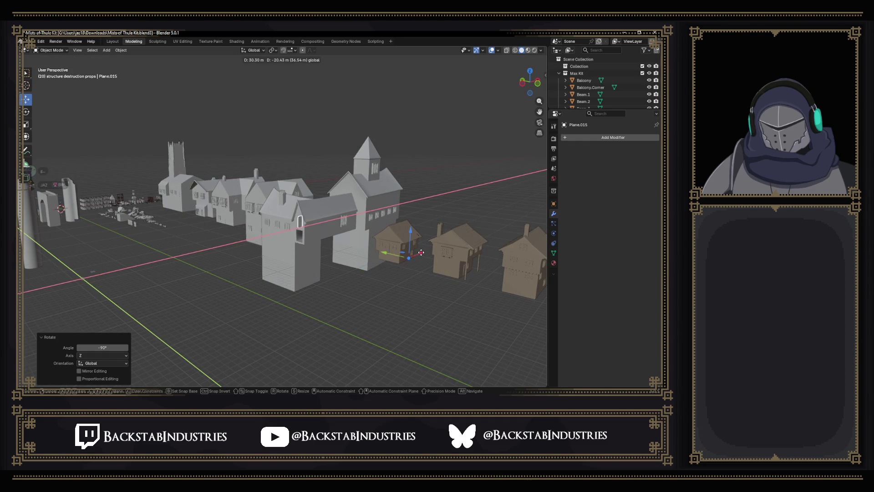
pyautogui.click(418, 251)
# In Edit Mode, move the whole door mesh from the gable onto the house wall
pyautogui.scroll(5, 311, 225)
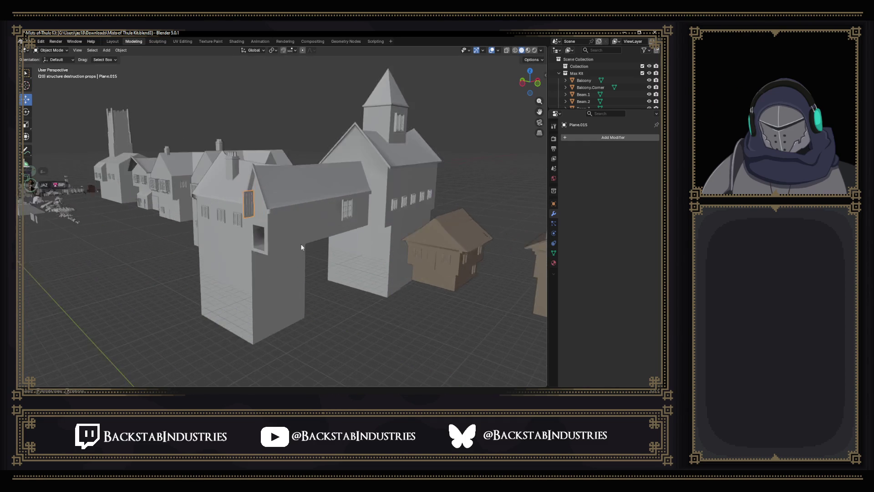
pyautogui.scroll(5, 298, 250)
pyautogui.scroll(-3, 298, 250)
pyautogui.press('Tab')
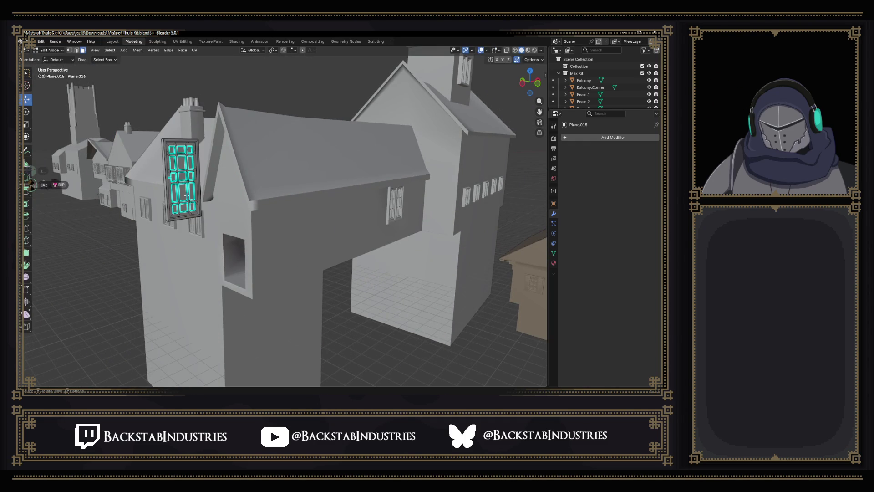
pyautogui.press('a')
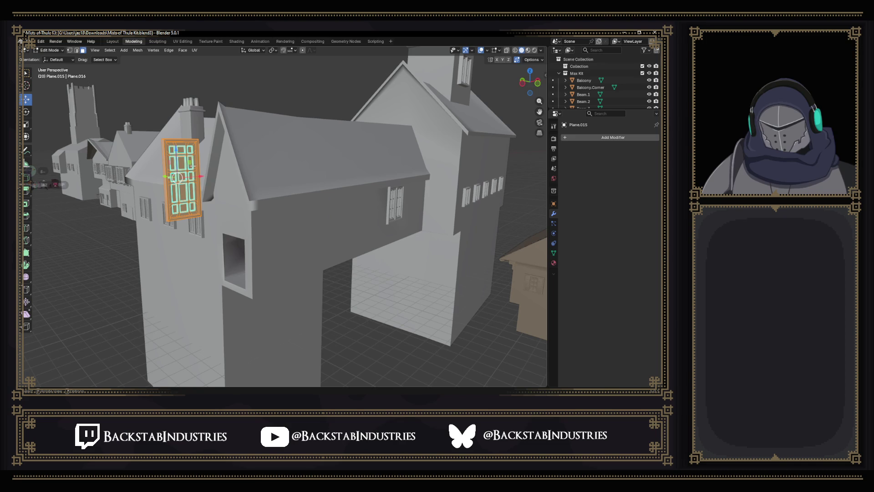
pyautogui.moveTo(177, 177)
pyautogui.mouseDown()
pyautogui.moveTo(247, 244)
pyautogui.moveTo(277, 254)
pyautogui.moveTo(274, 292)
pyautogui.moveTo(329, 319)
pyautogui.moveTo(248, 249)
pyautogui.moveTo(230, 208)
pyautogui.mouseUp()
# Slide the door along Y to the far end of the interior corridor
pyautogui.press('ctrl+KP_3')
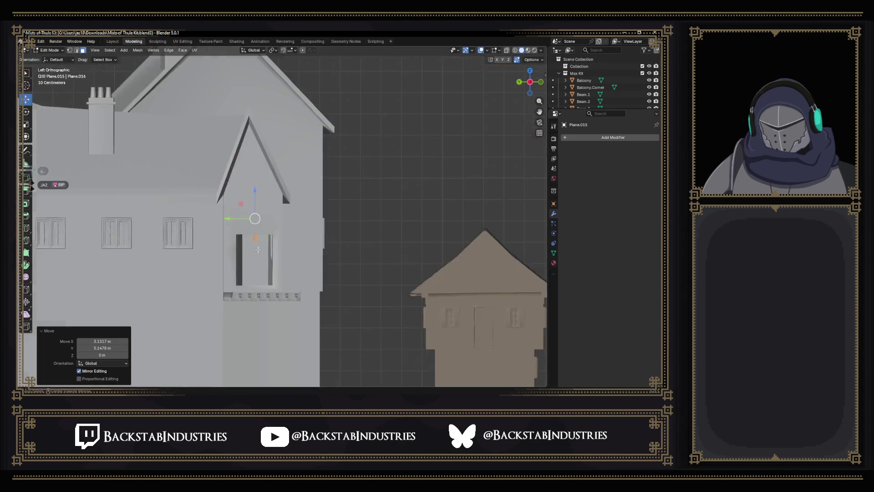
pyautogui.scroll(3, 250, 238)
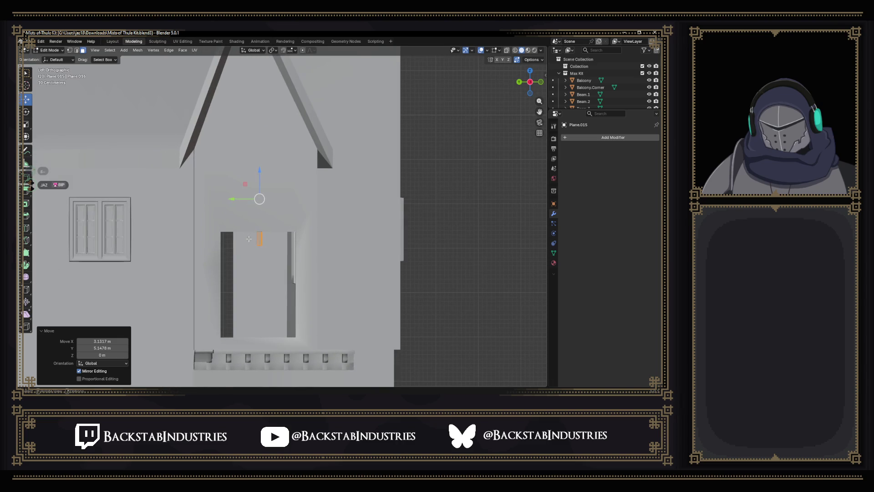
pyautogui.moveTo(250, 239)
pyautogui.mouseDown()
pyautogui.moveTo(262, 296)
pyautogui.moveTo(278, 194)
pyautogui.moveTo(303, 205)
pyautogui.moveTo(302, 227)
pyautogui.moveTo(356, 106)
pyautogui.moveTo(332, 141)
pyautogui.mouseUp()
pyautogui.scroll(3, 262, 296)
pyautogui.scroll(3, 263, 296)
pyautogui.scroll(5, 321, 214)
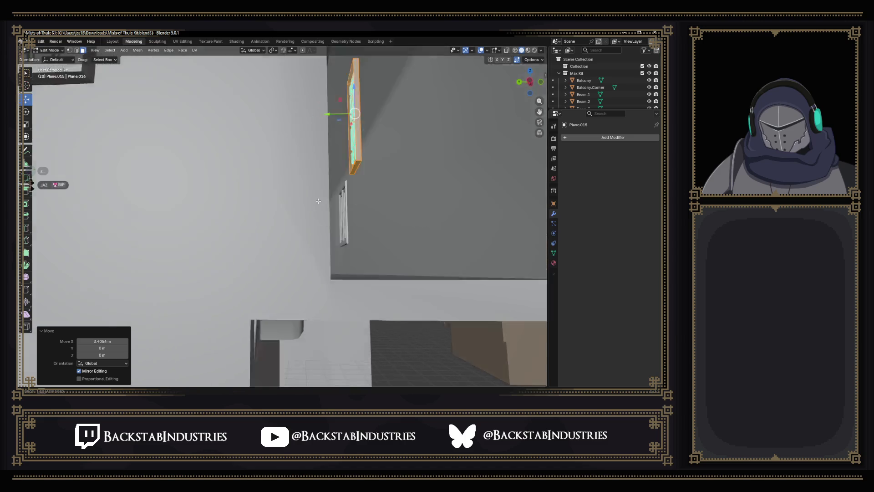
pyautogui.scroll(5, 324, 205)
pyautogui.moveTo(336, 191)
pyautogui.mouseDown()
pyautogui.moveTo(390, 85)
pyautogui.moveTo(278, 182)
pyautogui.moveTo(287, 207)
pyautogui.moveTo(322, 238)
pyautogui.moveTo(297, 248)
pyautogui.moveTo(377, 216)
pyautogui.moveTo(414, 211)
pyautogui.moveTo(401, 218)
pyautogui.moveTo(423, 226)
pyautogui.moveTo(417, 221)
pyautogui.mouseUp()
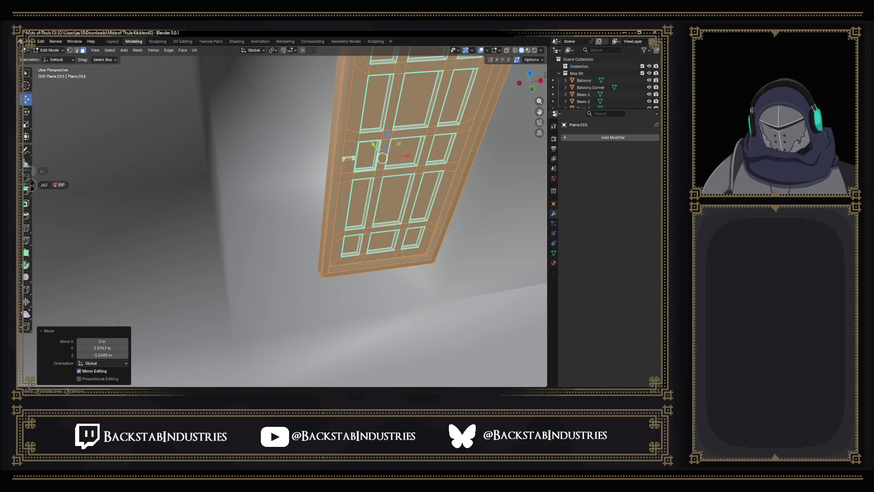
pyautogui.moveTo(377, 149)
pyautogui.mouseDown()
pyautogui.moveTo(291, 41)
pyautogui.moveTo(379, 187)
pyautogui.moveTo(344, 242)
pyautogui.mouseUp()
# Scale the door to 1.430, then 0.877, and raise it slightly
pyautogui.press('s')
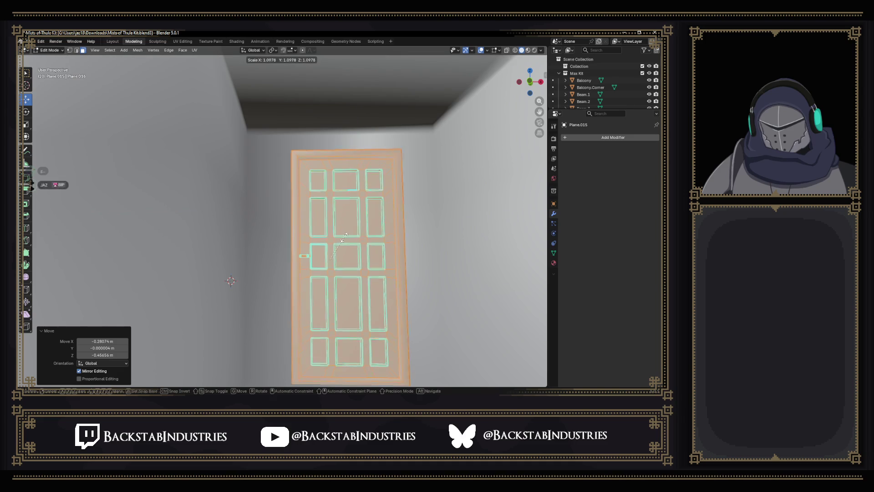
pyautogui.click(349, 231)
pyautogui.scroll(-2, 349, 231)
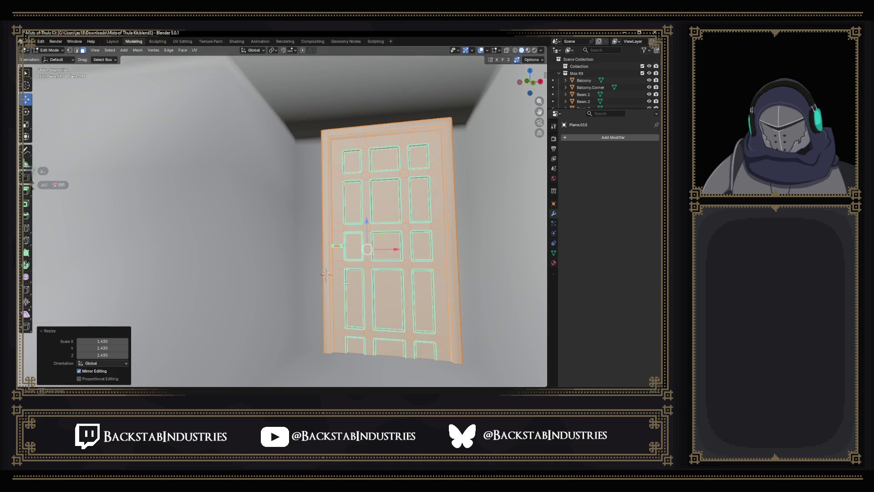
pyautogui.press('s')
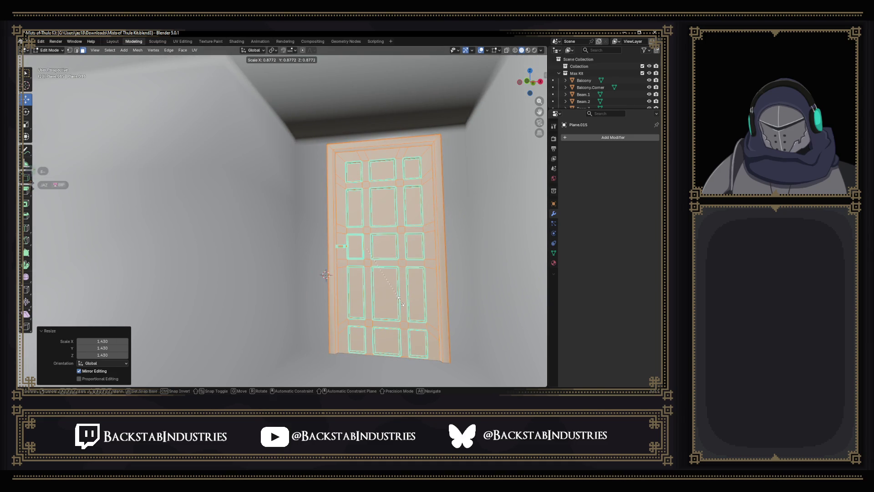
pyautogui.click(401, 301)
pyautogui.moveTo(367, 226)
pyautogui.mouseDown()
pyautogui.moveTo(369, 207)
pyautogui.moveTo(386, 232)
pyautogui.mouseUp()
# Return to Object Mode and select the bridge house
pyautogui.press('Tab')
pyautogui.scroll(-5, 382, 236)
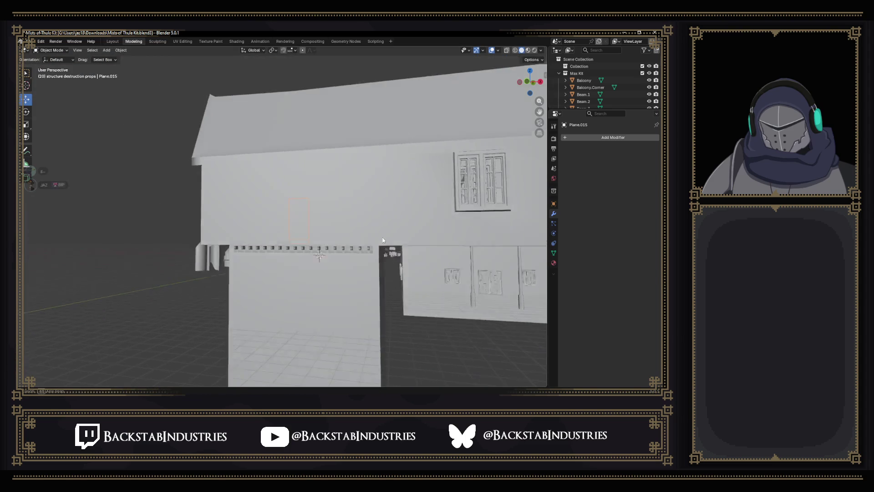
pyautogui.click(383, 236)
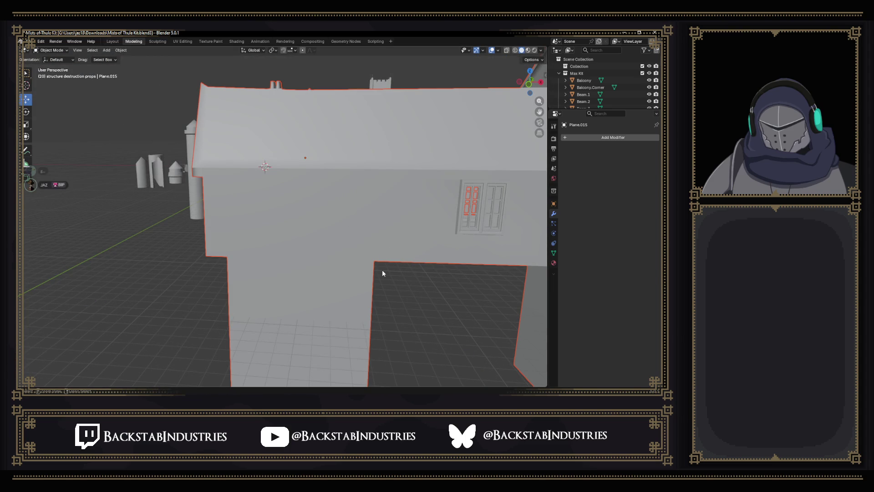
pyautogui.scroll(-3, 383, 272)
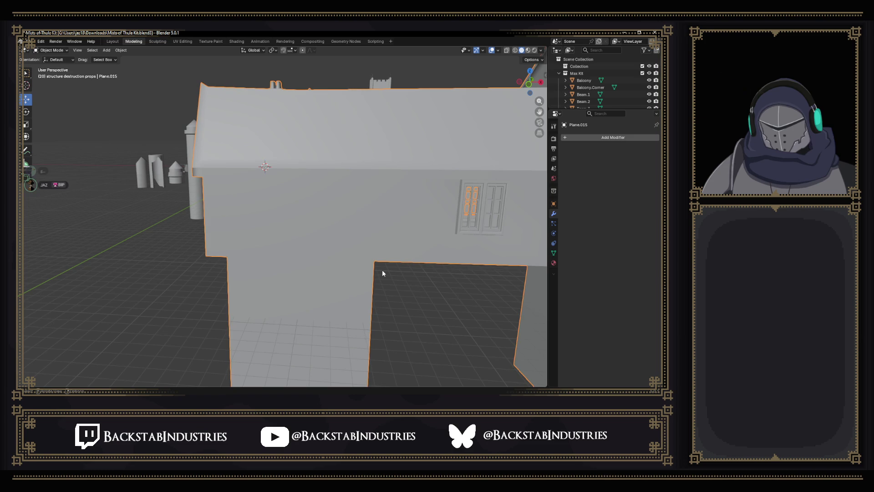
pyautogui.scroll(-3, 384, 275)
pyautogui.scroll(-5, 382, 269)
pyautogui.scroll(6, 358, 253)
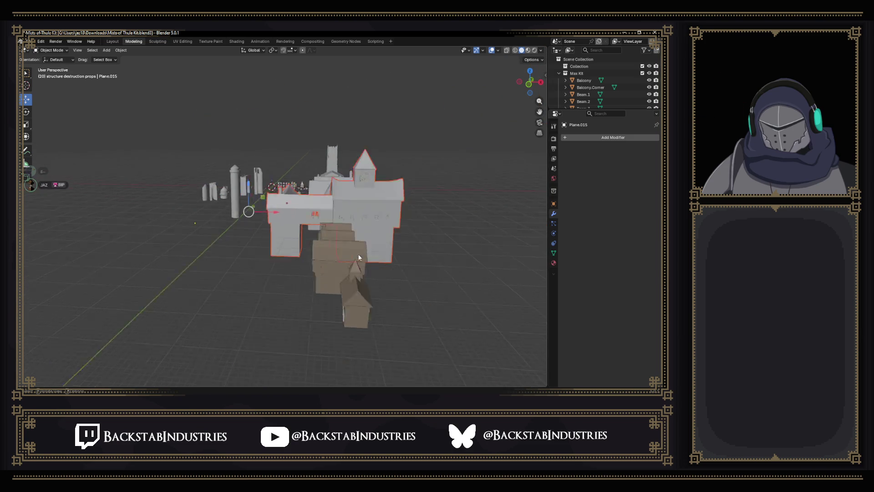
# Select the house's window piece and fly down the corridor to check the door
pyautogui.click(372, 205)
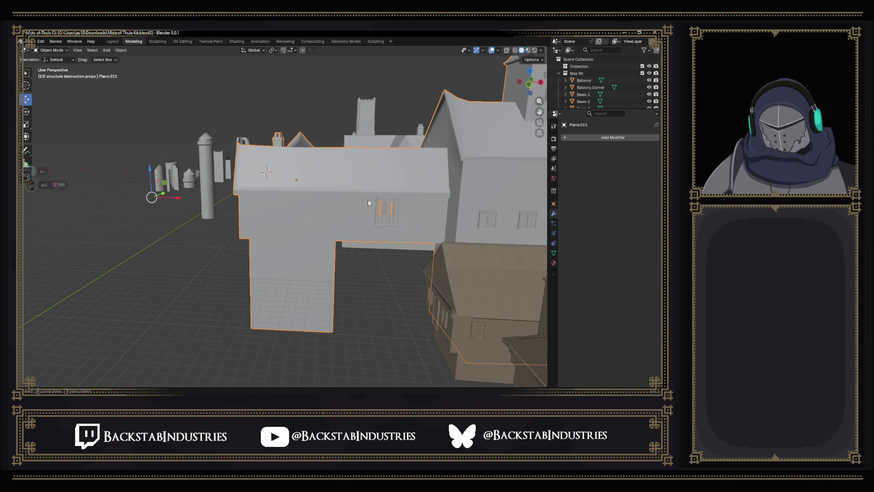
pyautogui.rightClick(368, 199)
pyautogui.scroll(10, 371, 173)
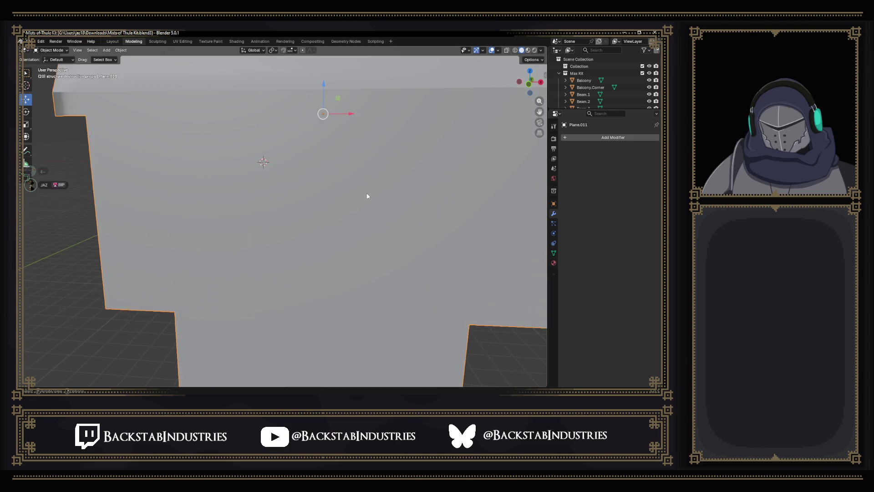
pyautogui.hotkey('shift', '`')
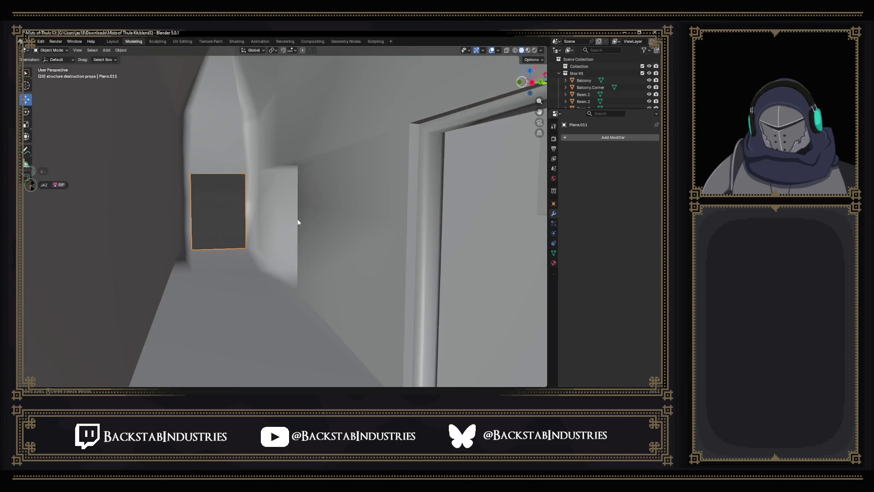
pyautogui.press('w')
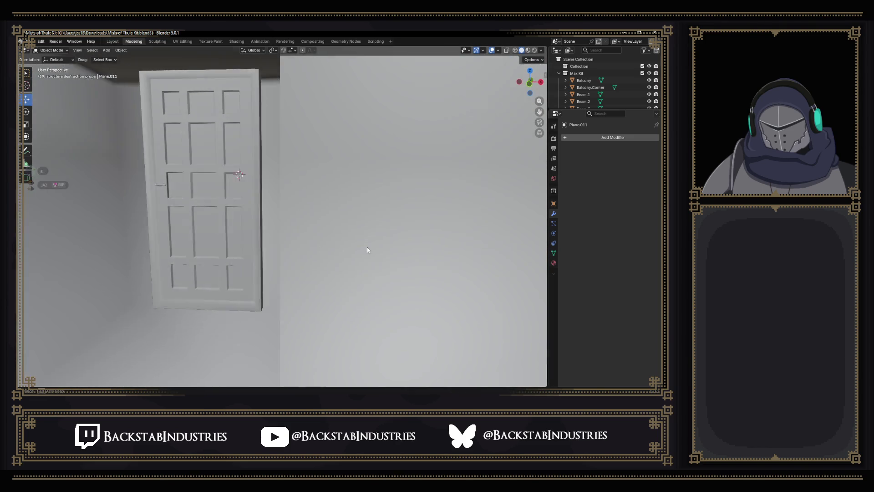
pyautogui.click(368, 248)
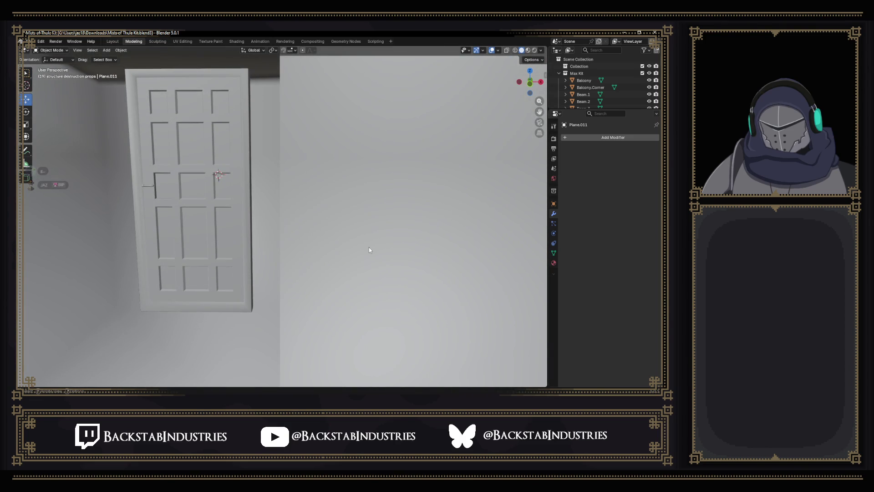
# Save the kit and export the building as SM_NobleBridgeHouse.fbx
pyautogui.hotkey('ctrl', 's')
pyautogui.press('KP_Decimal')
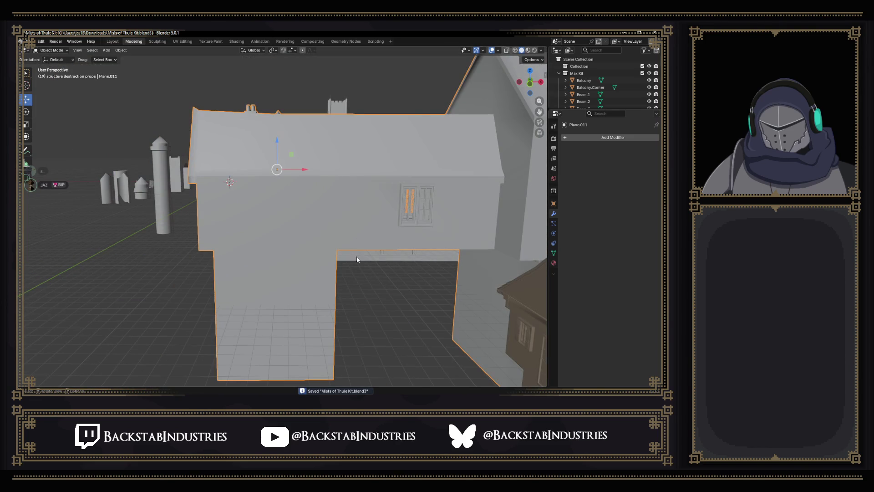
pyautogui.click(29, 41)
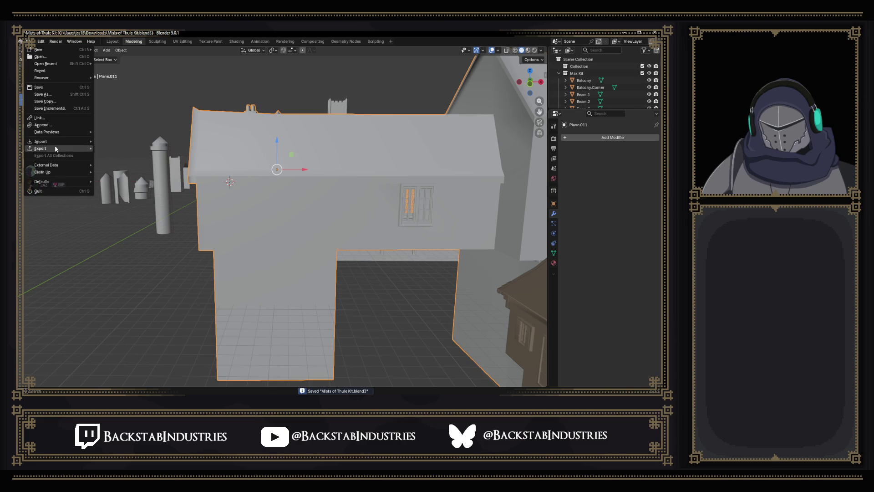
pyautogui.moveTo(54, 149)
pyautogui.click(132, 202)
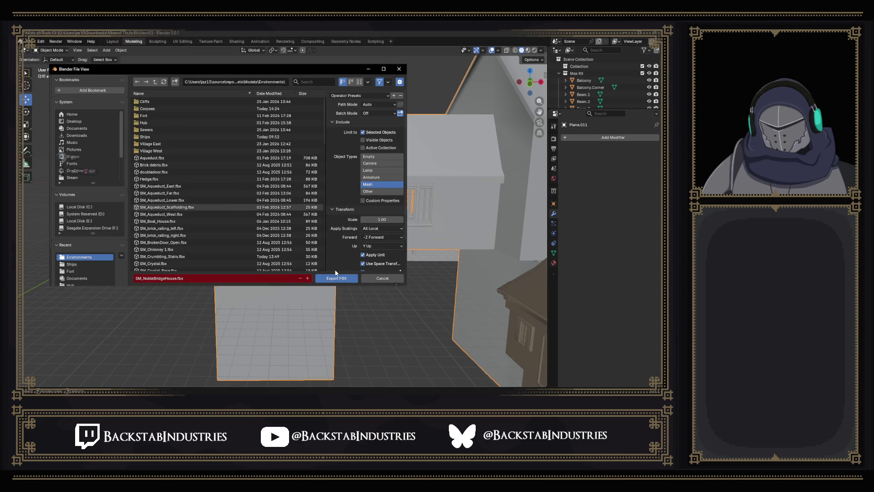
pyautogui.click(336, 279)
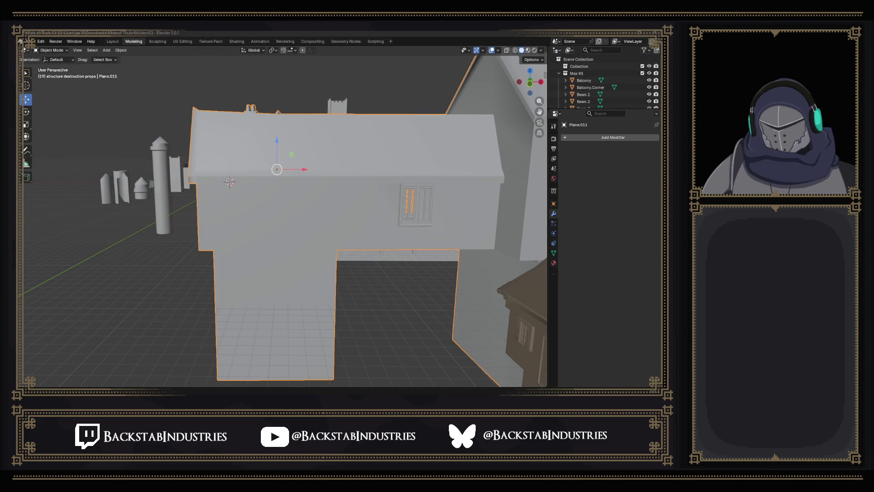
# In Unity, select the bridge house door Plane.021 and drop a dark material on it
pyautogui.hotkey('alt', 'Tab')
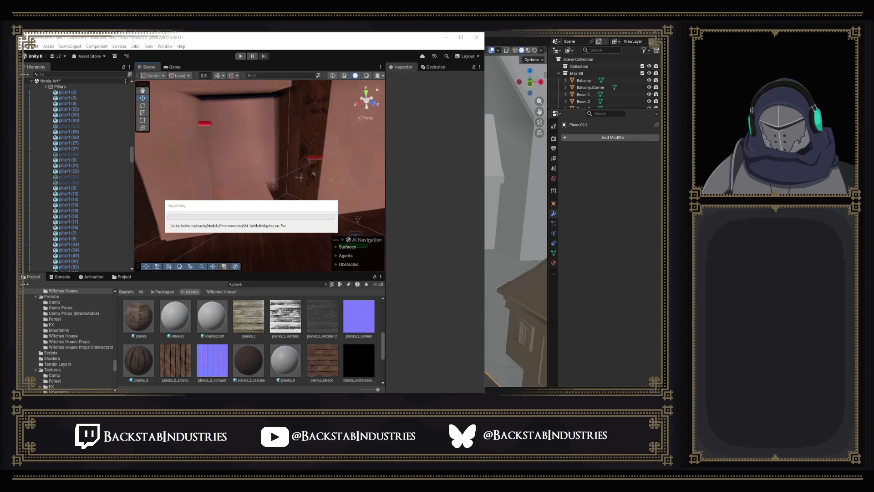
pyautogui.moveTo(204, 97)
pyautogui.mouseDown()
pyautogui.moveTo(291, 143)
pyautogui.moveTo(275, 140)
pyautogui.moveTo(231, 178)
pyautogui.moveTo(275, 193)
pyautogui.moveTo(344, 197)
pyautogui.moveTo(257, 181)
pyautogui.moveTo(211, 186)
pyautogui.moveTo(230, 166)
pyautogui.mouseUp()
pyautogui.click(225, 184)
pyautogui.click(331, 202)
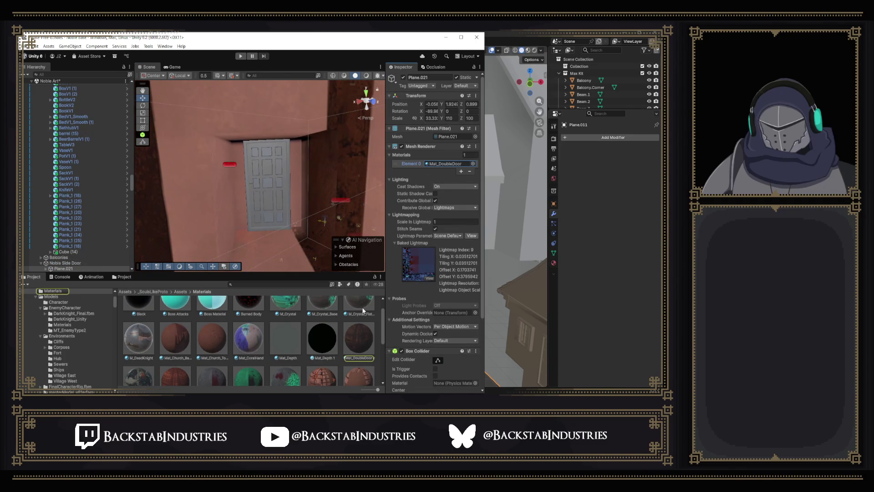
pyautogui.moveTo(361, 302); pyautogui.dragTo(273, 189)
# Apply the Mat_DoubleDoor dark wood material to Plane.021 and frame the door
pyautogui.scroll(-2, 319, 337)
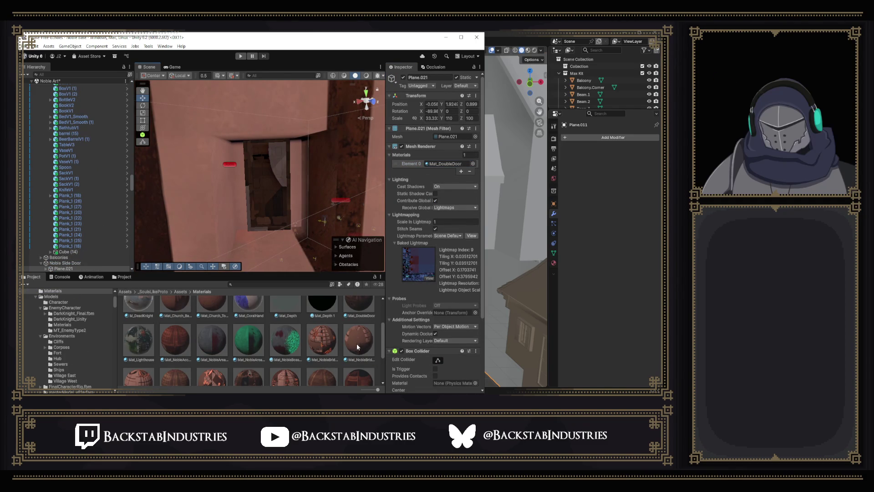
pyautogui.scroll(-3, 315, 312)
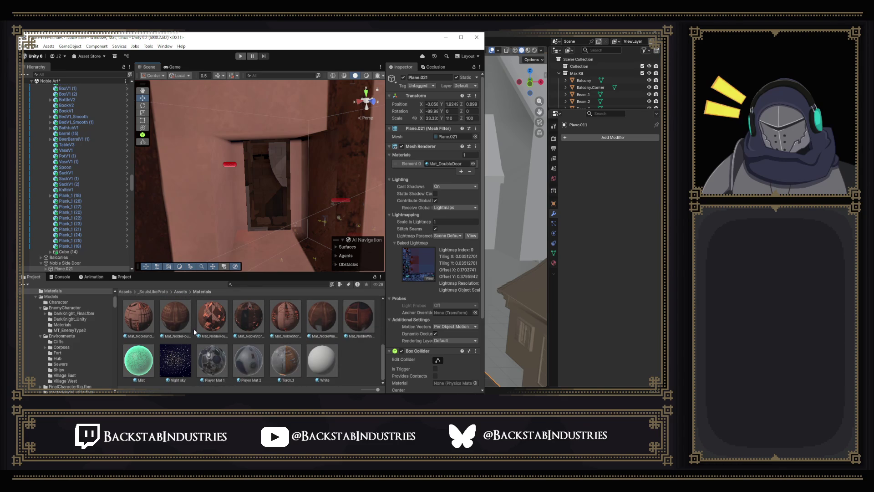
pyautogui.scroll(1, 338, 326)
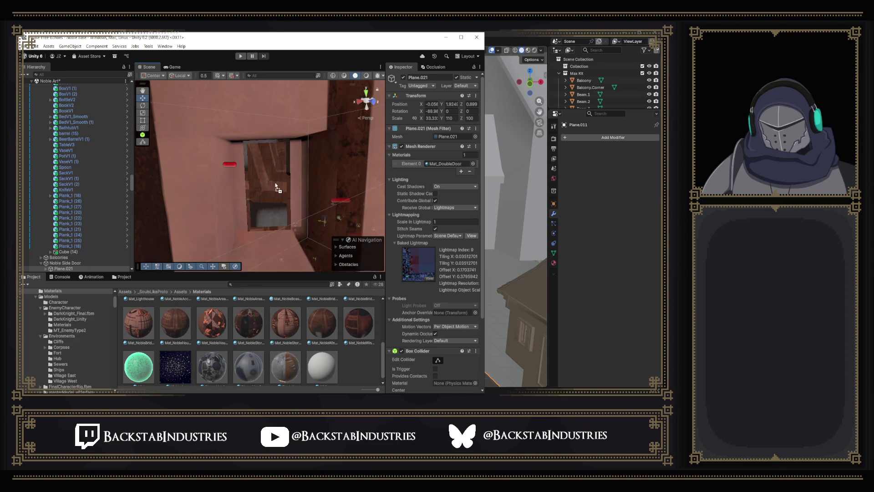
pyautogui.scroll(5, 266, 324)
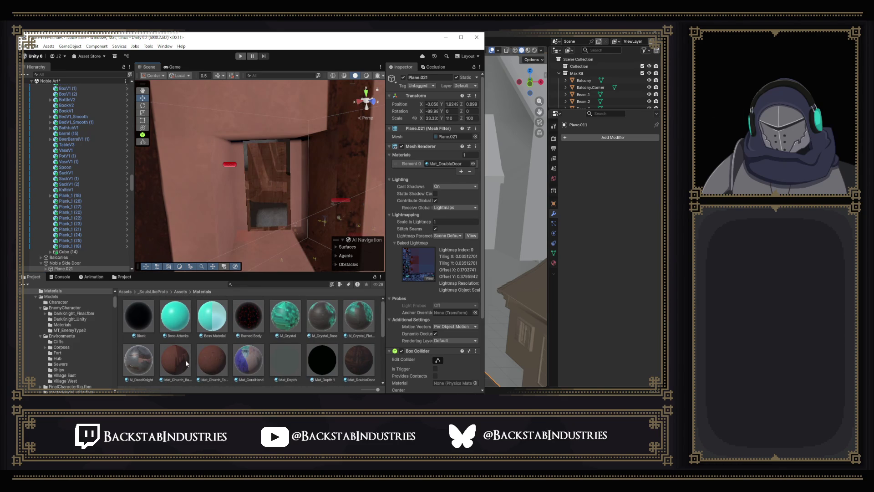
pyautogui.scroll(-3, 179, 363)
pyautogui.moveTo(179, 360)
pyautogui.mouseDown()
pyautogui.moveTo(281, 189)
pyautogui.moveTo(316, 226)
pyautogui.moveTo(394, 182)
pyautogui.moveTo(572, 179)
pyautogui.moveTo(357, 146)
pyautogui.moveTo(338, 195)
pyautogui.mouseUp()
pyautogui.click(287, 231)
pyautogui.click(287, 231)
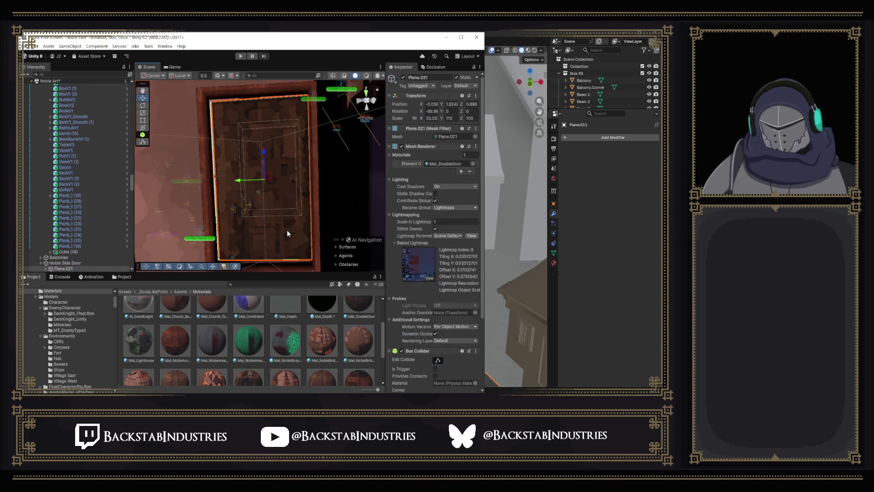
pyautogui.moveTo(291, 215)
pyautogui.mouseDown()
pyautogui.moveTo(186, 219)
pyautogui.moveTo(540, 263)
pyautogui.mouseUp()
pyautogui.press('f')
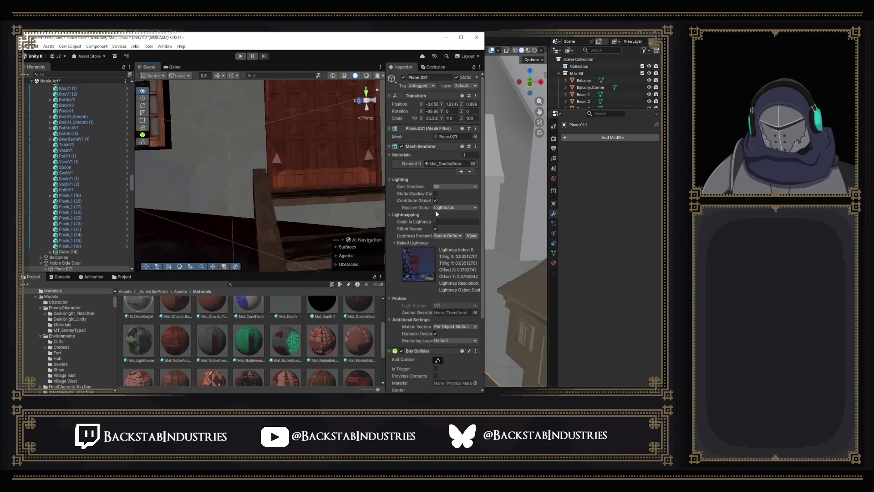
pyautogui.scroll(1, 373, 311)
pyautogui.moveTo(332, 219)
pyautogui.mouseDown()
pyautogui.moveTo(316, 195)
pyautogui.moveTo(328, 177)
pyautogui.moveTo(141, 177)
pyautogui.moveTo(205, 237)
pyautogui.moveTo(242, 189)
pyautogui.moveTo(166, 179)
pyautogui.mouseUp()
pyautogui.press('f')
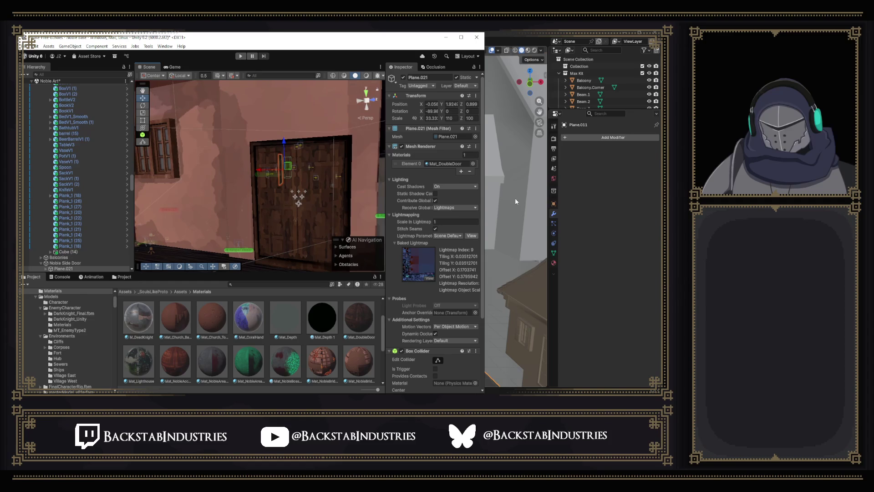
pyautogui.moveTo(313, 219)
pyautogui.mouseDown()
pyautogui.moveTo(287, 195)
pyautogui.moveTo(238, 211)
pyautogui.moveTo(108, 210)
pyautogui.moveTo(194, 235)
pyautogui.moveTo(101, 235)
pyautogui.mouseUp()
pyautogui.press('f')
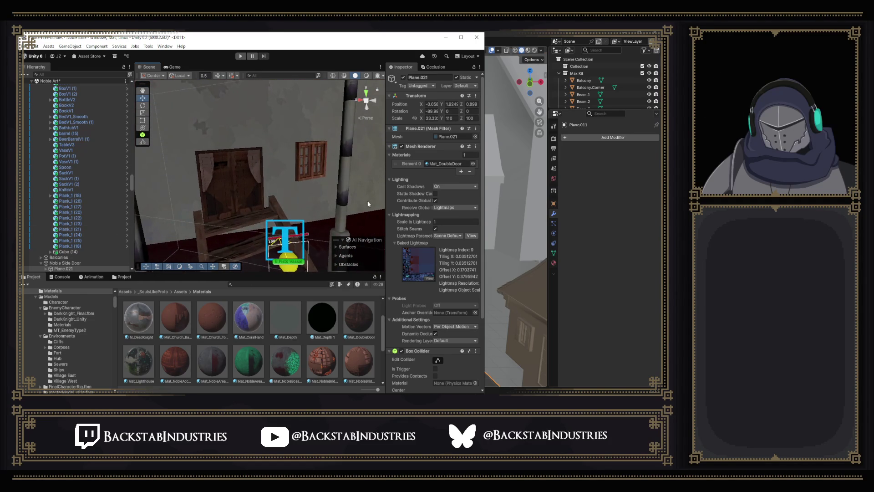
pyautogui.moveTo(350, 201); pyautogui.dragTo(305, 194)
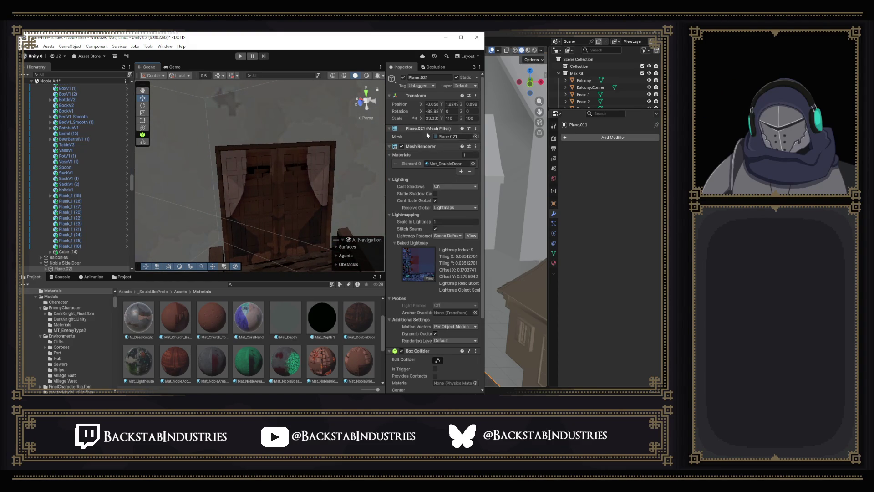
pyautogui.click(368, 76)
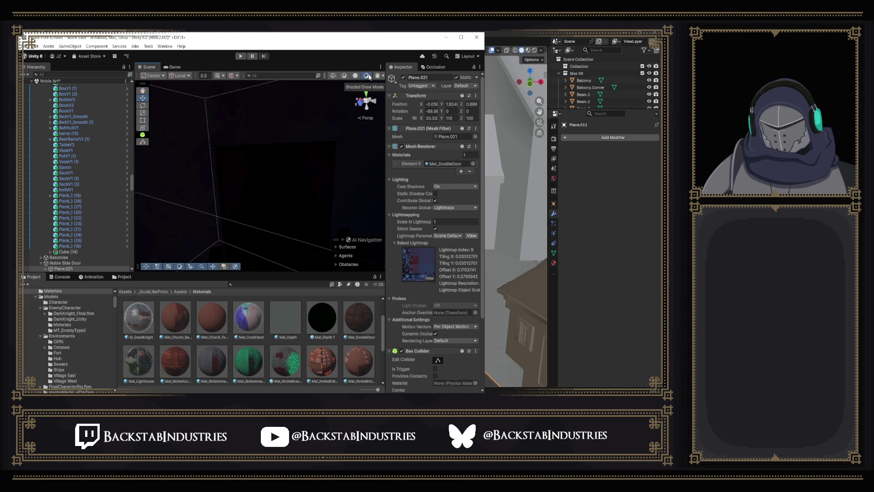
pyautogui.click(358, 75)
pyautogui.moveTo(299, 146); pyautogui.dragTo(76, 105)
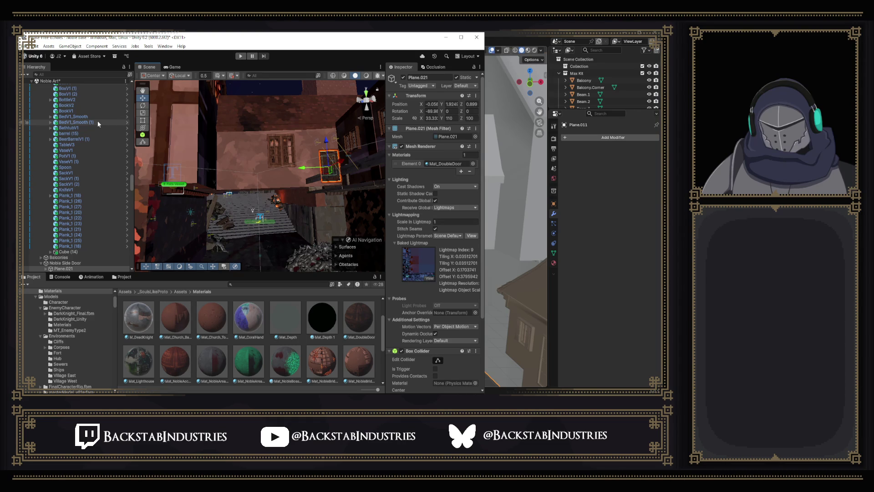
pyautogui.moveTo(227, 154)
pyautogui.mouseDown()
pyautogui.moveTo(313, 171)
pyautogui.moveTo(285, 171)
pyautogui.mouseUp()
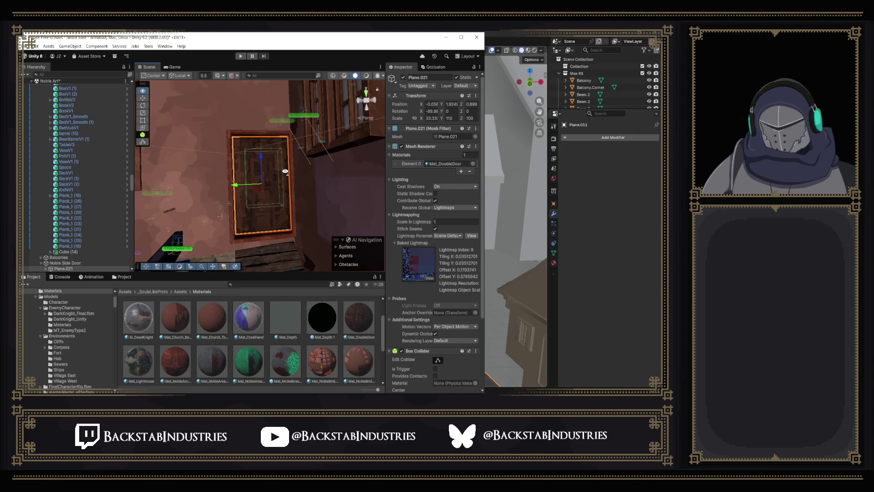
pyautogui.moveTo(285, 171)
pyautogui.mouseDown()
pyautogui.moveTo(636, 194)
pyautogui.moveTo(560, 301)
pyautogui.mouseUp()
pyautogui.scroll(-4, 348, 319)
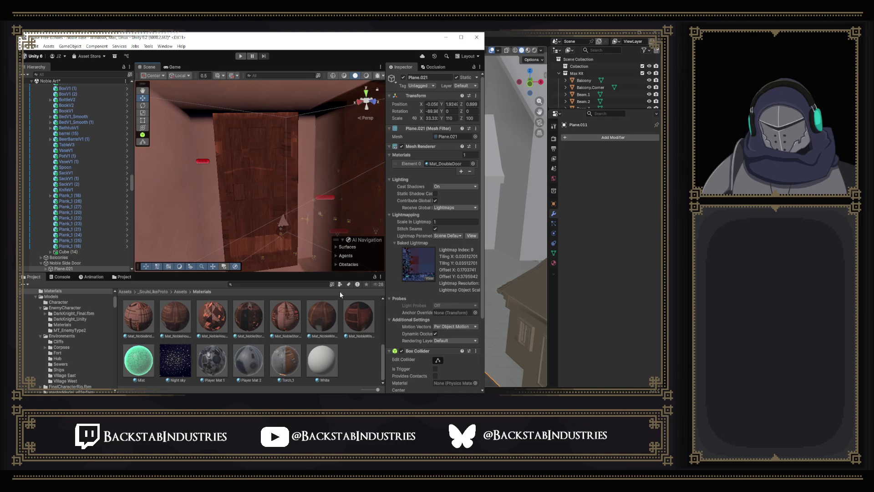
pyautogui.moveTo(284, 236); pyautogui.dragTo(231, 225)
# Search the Project for 'oor' and drop the SM_Door prefab into the bridge house doorway
pyautogui.click(231, 225)
pyautogui.click(280, 281)
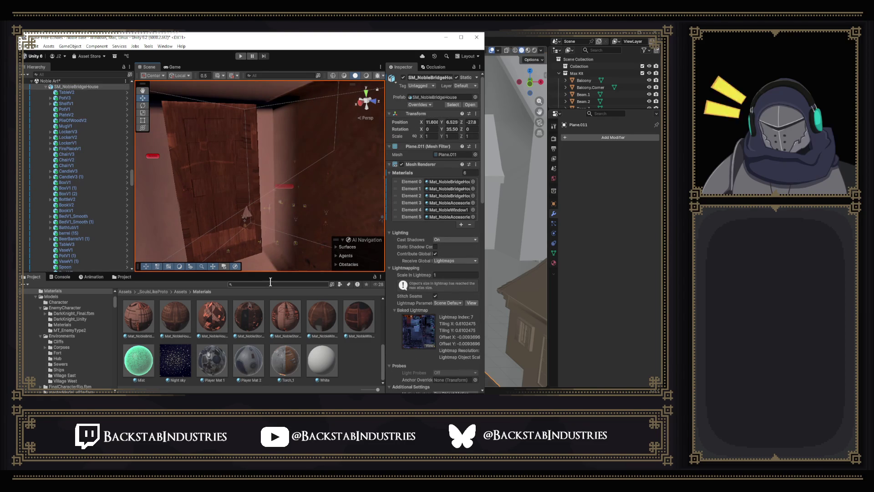
pyautogui.write('door')
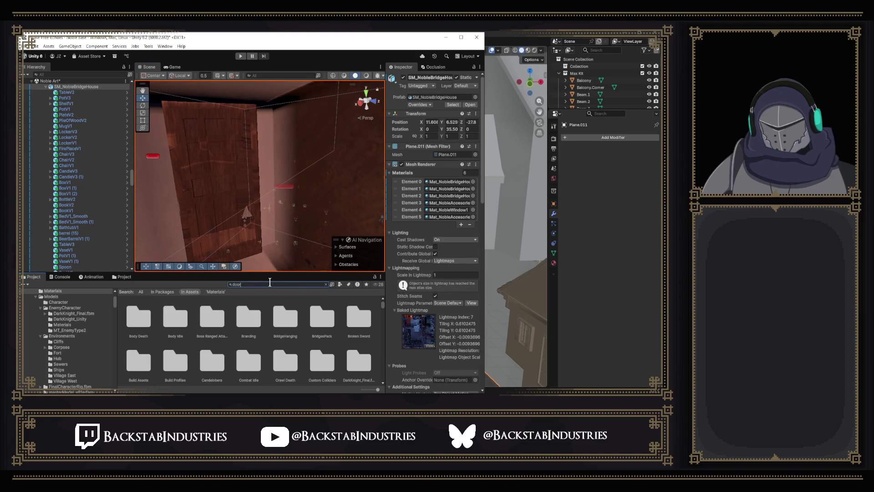
pyautogui.scroll(-3, 271, 331)
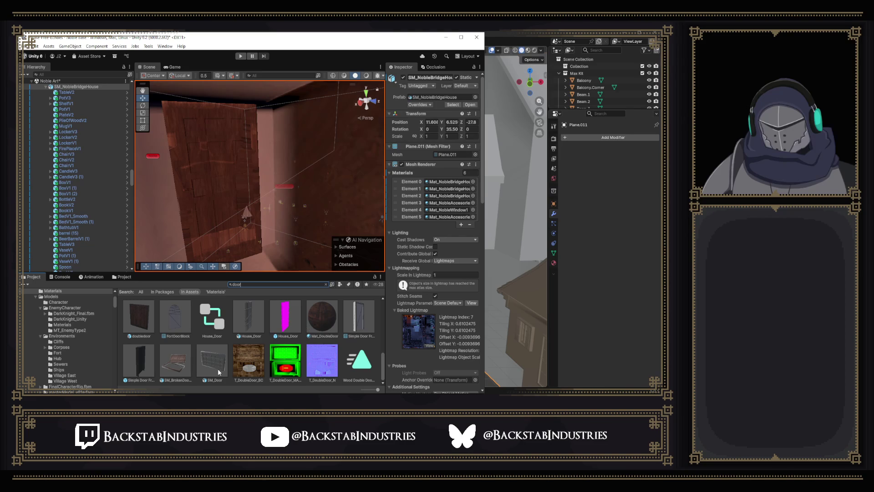
pyautogui.moveTo(215, 367)
pyautogui.mouseDown()
pyautogui.moveTo(256, 214)
pyautogui.moveTo(249, 196)
pyautogui.mouseUp()
pyautogui.moveTo(299, 170); pyautogui.dragTo(260, 175)
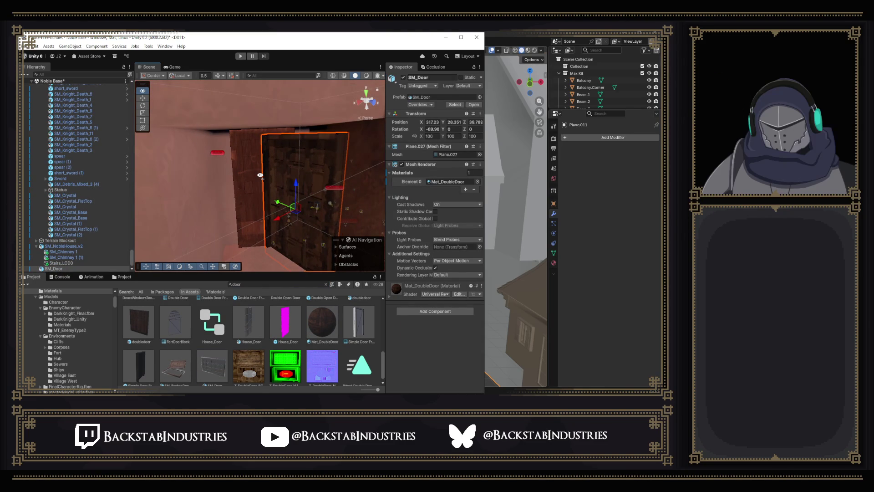
pyautogui.hotkey('alt', 'Tab')
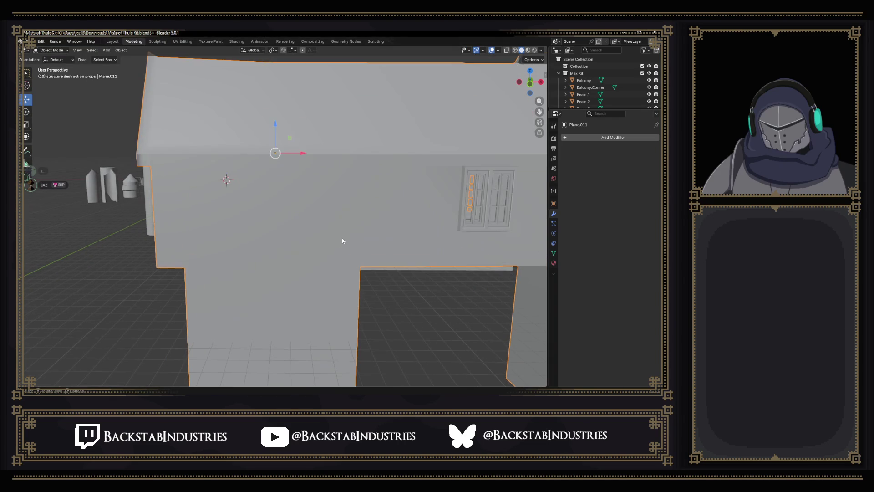
# In Edit Mode, nudge the mesh geometry and remove the stray Plane.015 piece
pyautogui.press('Tab')
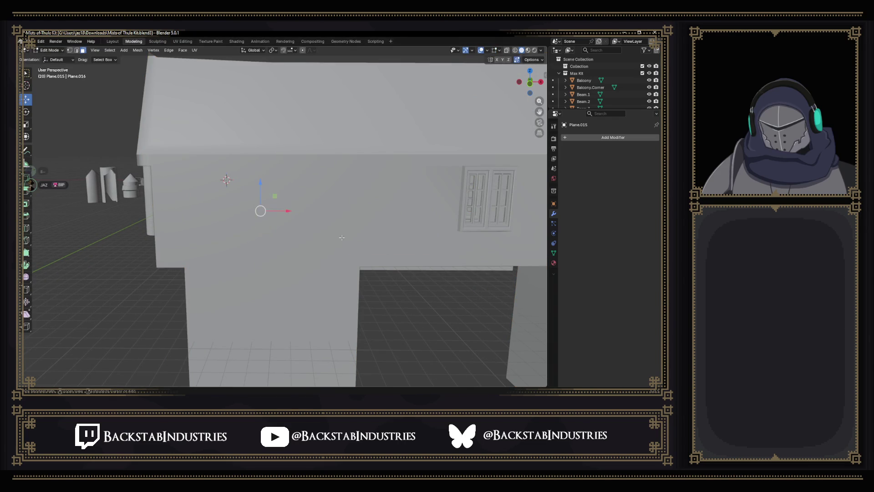
pyautogui.scroll(-10, 342, 241)
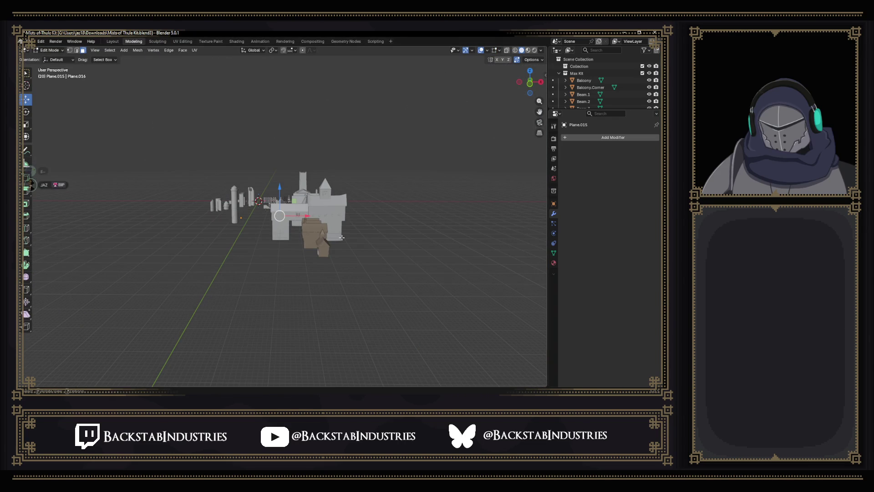
pyautogui.hotkey('ctrl', 'z')
pyautogui.hotkey('ctrl', 'z')
pyautogui.hotkey('ctrl', 'z')
pyautogui.hotkey('ctrl', 'z')
pyautogui.press('Delete')
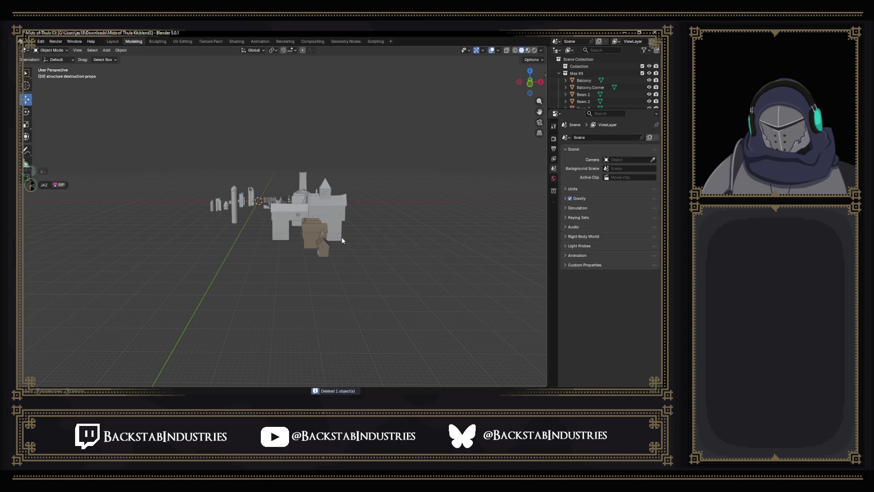
# With Plane.011 selected, re-export the house as SM_NobleBridgeHouse.fbx and return to Unity
pyautogui.click(311, 215)
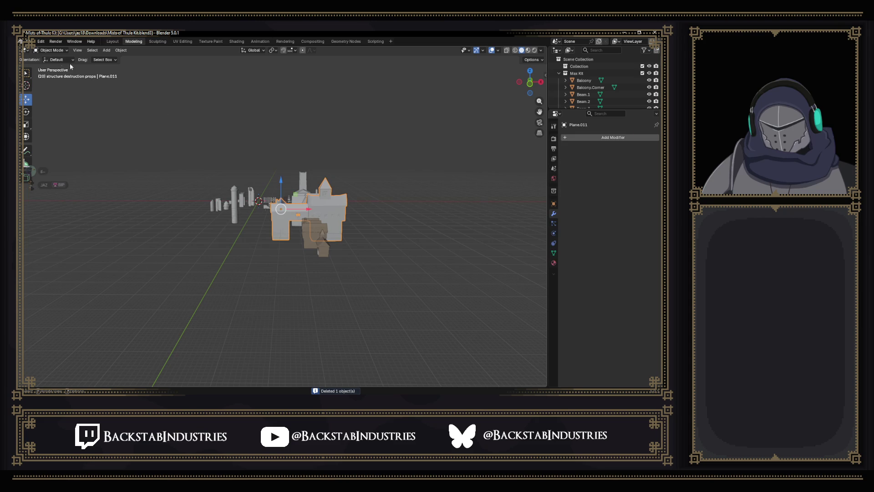
pyautogui.click(28, 42)
pyautogui.moveTo(91, 149)
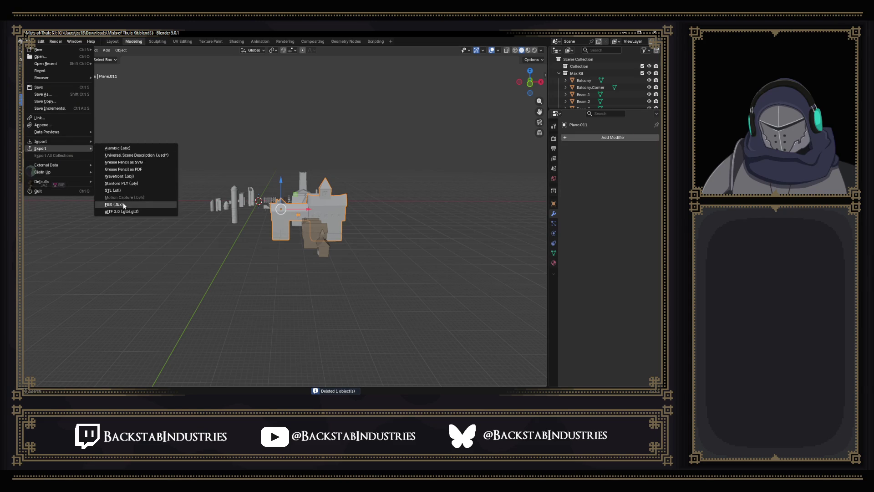
pyautogui.click(114, 205)
pyautogui.click(336, 277)
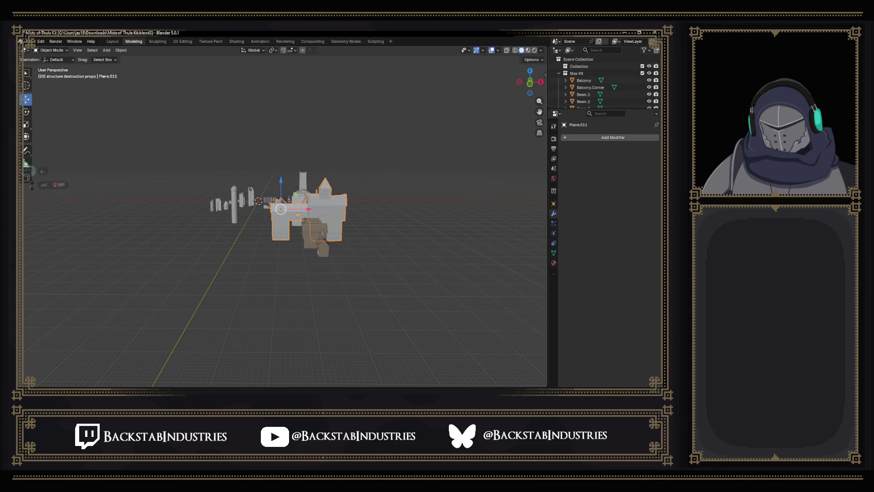
pyautogui.hotkey('alt', 'Tab')
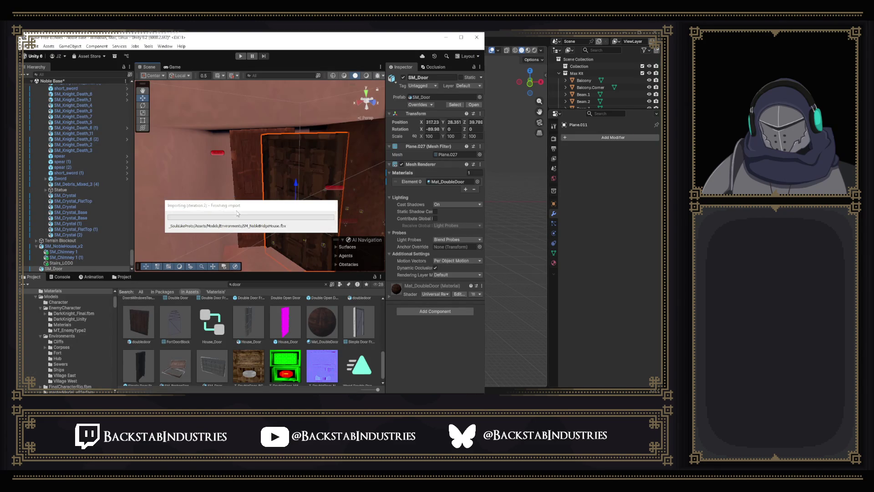
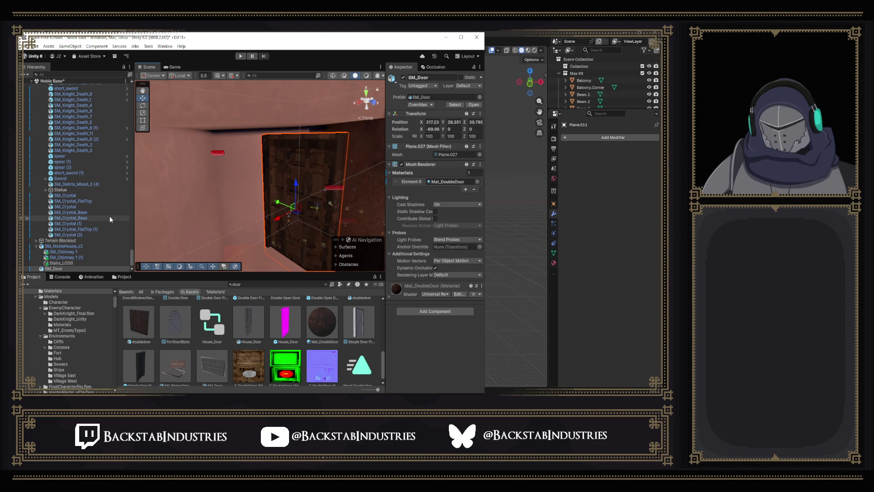
# Delete the old SM_Door from the Hierarchy
pyautogui.click(87, 268)
pyautogui.press('Delete')
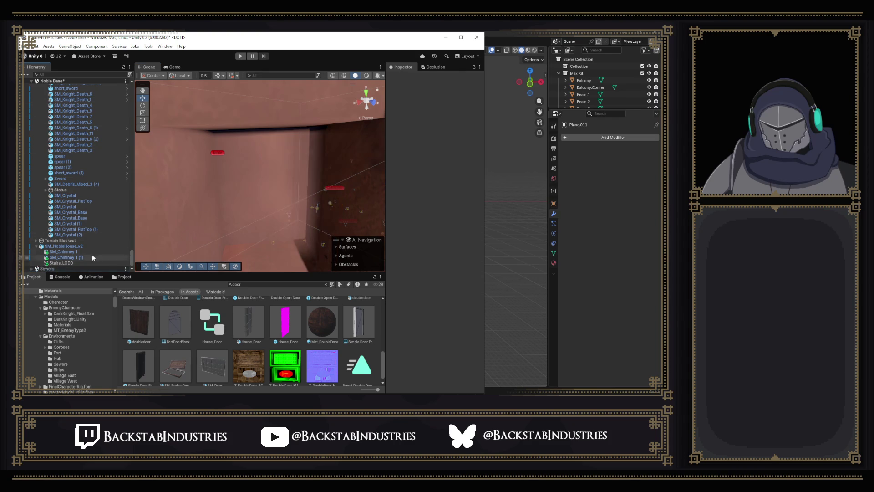
pyautogui.scroll(10, 97, 236)
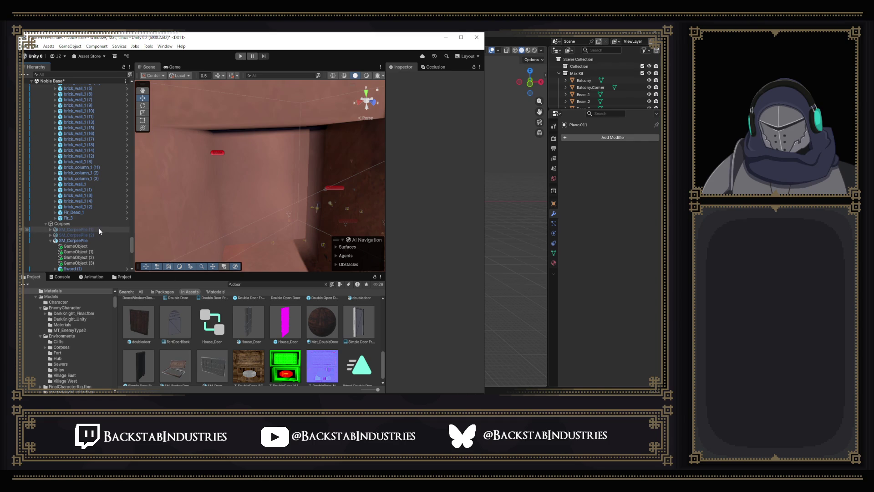
# Drag a fresh SM_Door asset under SM_NobleBridgeHouse and frame it in the Scene view
pyautogui.click(147, 192)
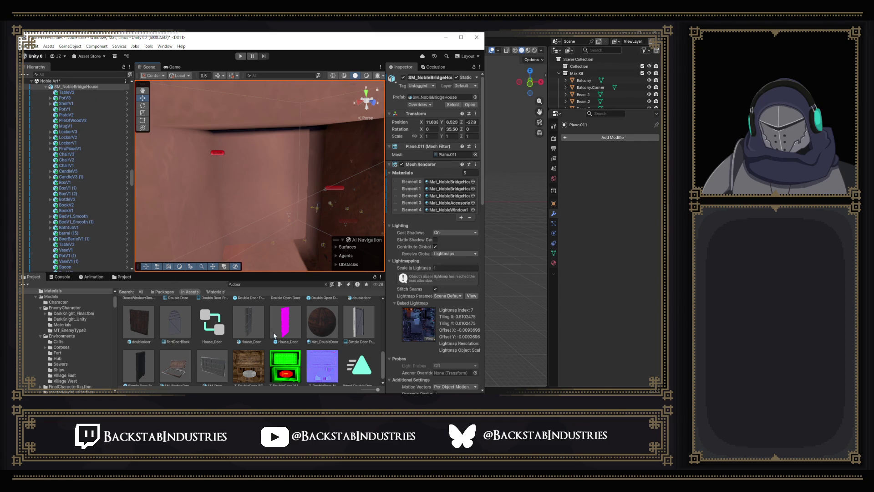
pyautogui.scroll(-1, 274, 336)
pyautogui.moveTo(212, 360); pyautogui.dragTo(87, 94)
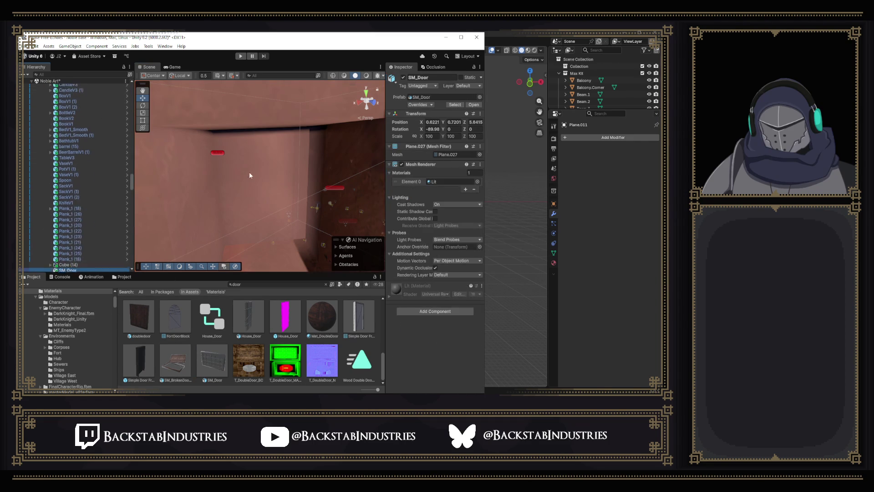
pyautogui.press('f')
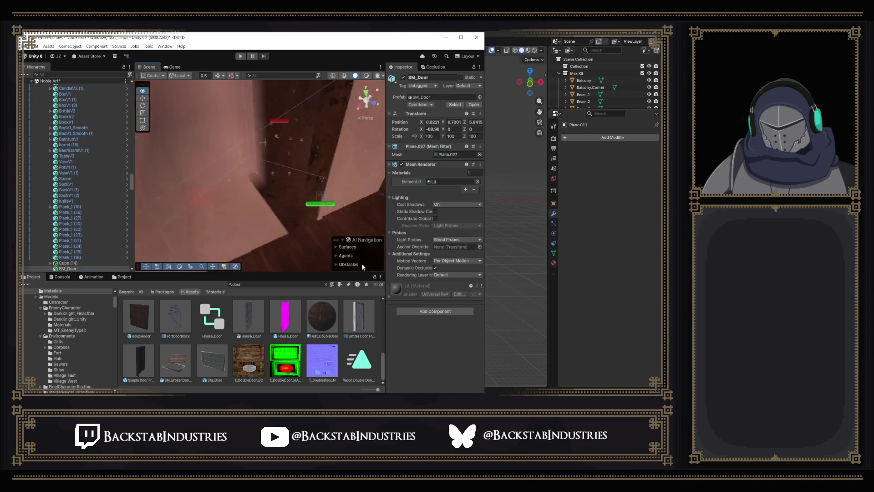
pyautogui.moveTo(274, 182)
pyautogui.mouseDown()
pyautogui.moveTo(354, 208)
pyautogui.moveTo(311, 120)
pyautogui.moveTo(316, 223)
pyautogui.mouseUp()
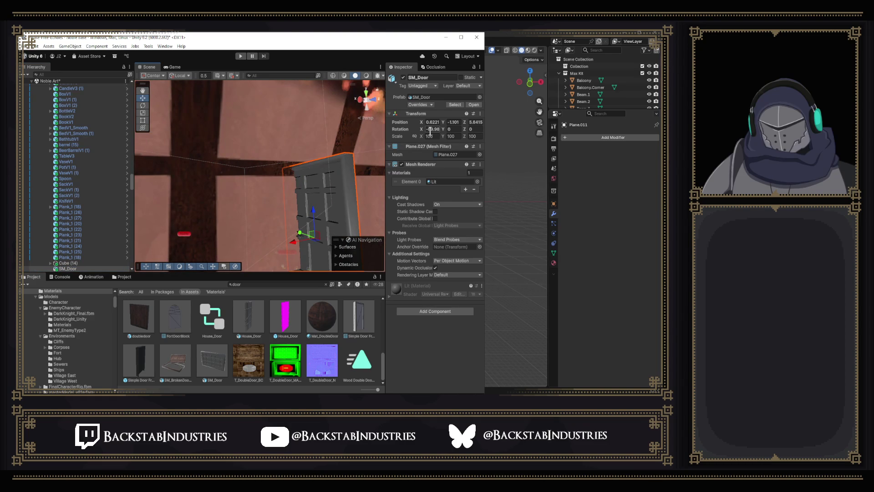
# Set the door's Z rotation to -90 and move it down against the house wall
pyautogui.click(451, 130)
pyautogui.click(473, 129)
pyautogui.write('-90')
pyautogui.press('Return')
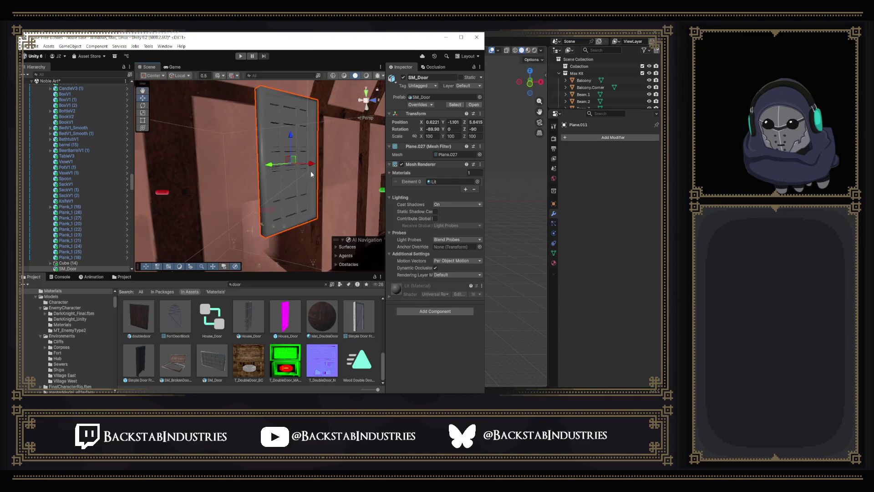
pyautogui.moveTo(296, 162); pyautogui.dragTo(269, 228)
pyautogui.scroll(5, 273, 191)
pyautogui.moveTo(310, 177); pyautogui.dragTo(265, 248)
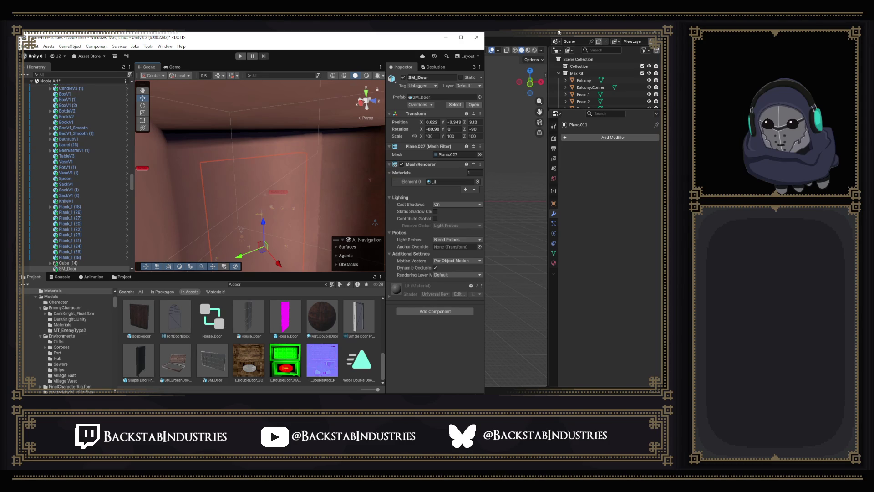
# Check SM_Door's Transform values, position Y -3.343 and Z 3.12, in the Inspector
pyautogui.moveTo(253, 341)
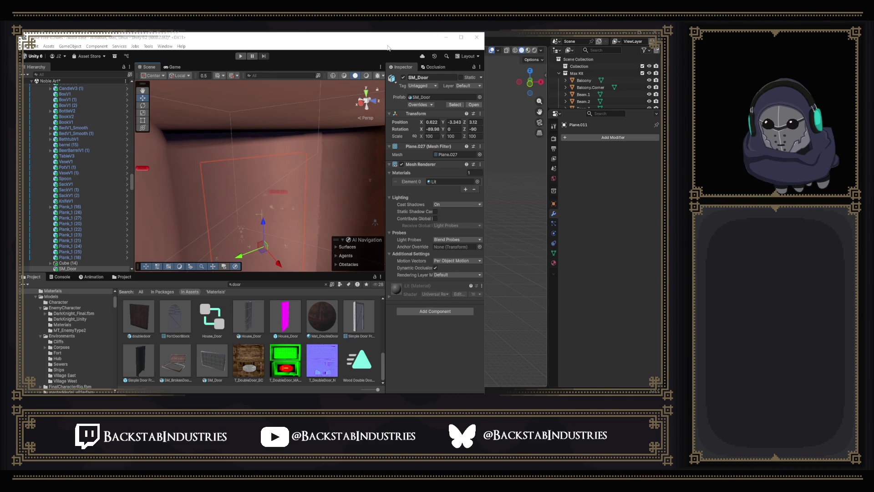
# Raise the door slightly and set its Z rotation to -87.7
pyautogui.moveTo(298, 135)
pyautogui.mouseDown()
pyautogui.moveTo(414, 182)
pyautogui.moveTo(392, 182)
pyautogui.mouseUp()
pyautogui.moveTo(337, 182)
pyautogui.mouseDown()
pyautogui.moveTo(348, 183)
pyautogui.moveTo(186, 142)
pyautogui.moveTo(264, 193)
pyautogui.moveTo(255, 159)
pyautogui.mouseUp()
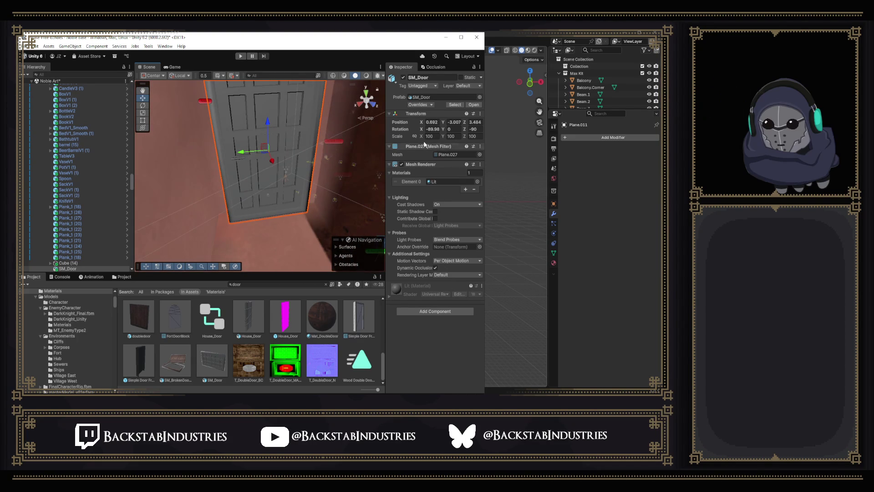
pyautogui.moveTo(469, 132); pyautogui.dragTo(460, 132)
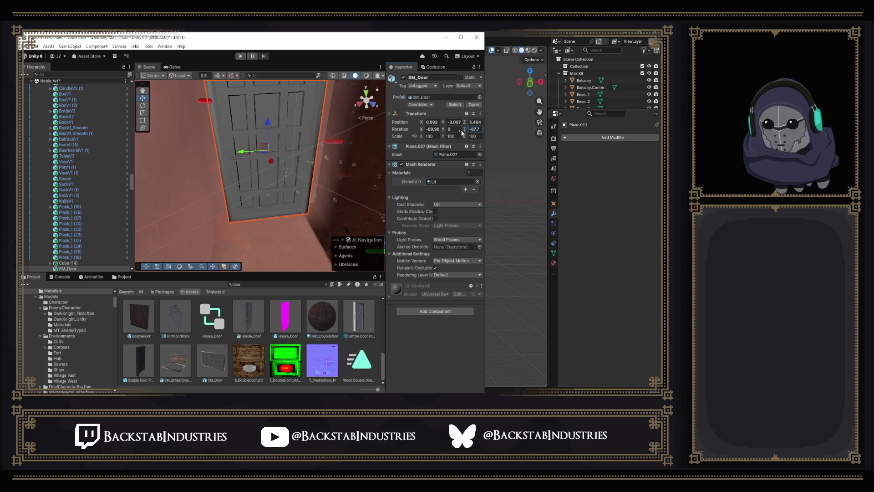
pyautogui.moveTo(280, 165)
pyautogui.mouseDown()
pyautogui.moveTo(266, 138)
pyautogui.moveTo(292, 139)
pyautogui.moveTo(282, 144)
pyautogui.mouseUp()
# Apply the Mat_DoubleDoor material to the door and frame it in view
pyautogui.moveTo(329, 319)
pyautogui.mouseDown()
pyautogui.moveTo(287, 197)
pyautogui.moveTo(300, 215)
pyautogui.mouseUp()
pyautogui.press('f')
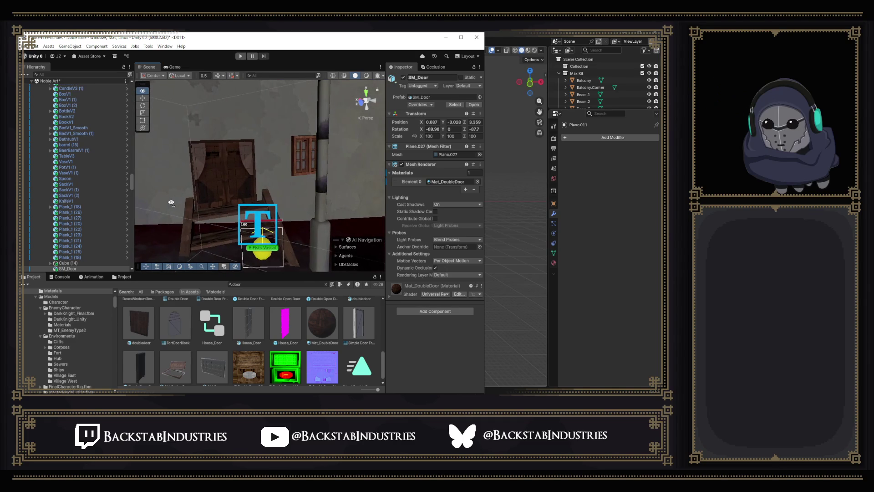
pyautogui.moveTo(301, 204)
pyautogui.keyDown('alt'); pyautogui.mouseDown()
pyautogui.moveTo(203, 187)
pyautogui.moveTo(178, 188)
pyautogui.moveTo(234, 197)
pyautogui.moveTo(113, 192)
pyautogui.moveTo(135, 209)
pyautogui.mouseUp(); pyautogui.keyUp('alt')
pyautogui.press('f')
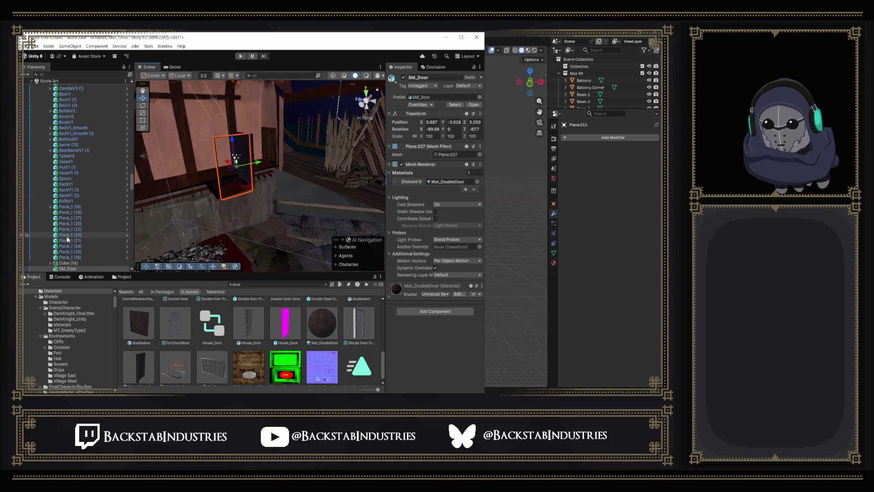
# Orbit around the door and house window, and maximize the Unity editor window
pyautogui.moveTo(280, 185); pyautogui.dragTo(347, 181)
pyautogui.press('f')
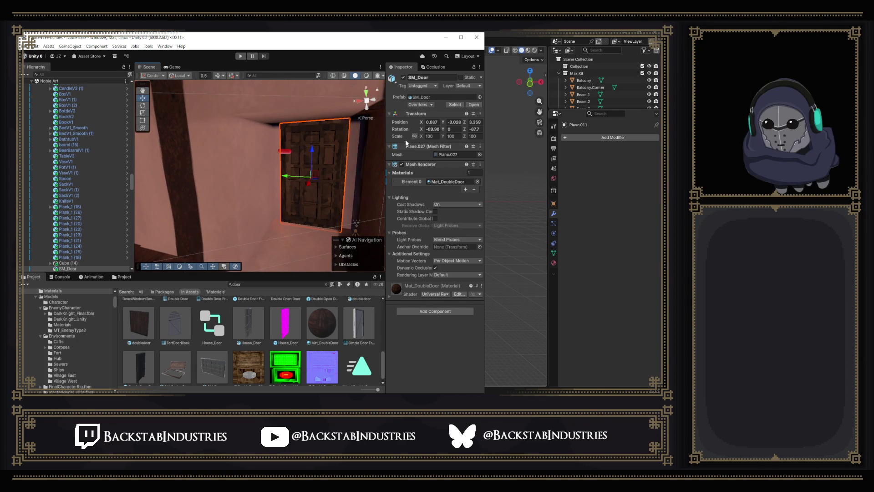
pyautogui.moveTo(314, 165)
pyautogui.mouseDown()
pyautogui.moveTo(328, 173)
pyautogui.moveTo(319, 179)
pyautogui.moveTo(344, 188)
pyautogui.moveTo(352, 139)
pyautogui.moveTo(312, 161)
pyautogui.moveTo(286, 161)
pyautogui.moveTo(311, 183)
pyautogui.moveTo(388, 180)
pyautogui.mouseUp()
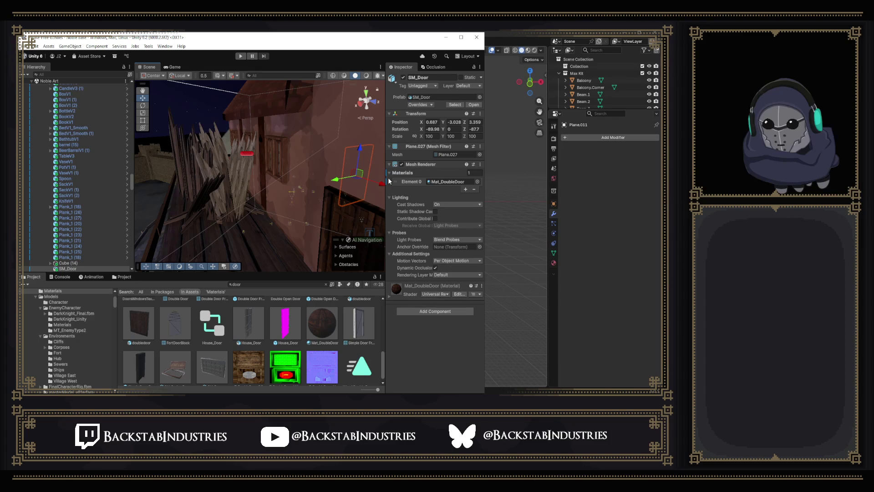
pyautogui.moveTo(359, 167); pyautogui.dragTo(296, 246)
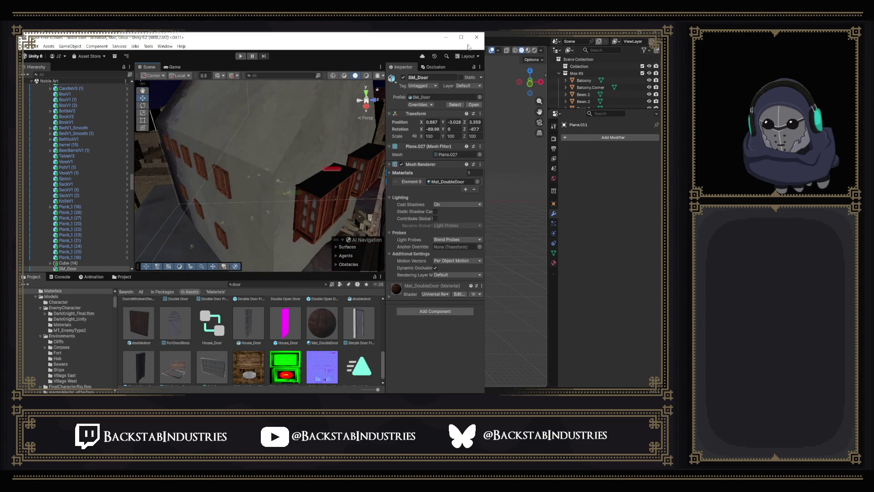
pyautogui.doubleClick(436, 40)
pyautogui.moveTo(419, 215)
pyautogui.mouseDown()
pyautogui.moveTo(496, 184)
pyautogui.moveTo(404, 209)
pyautogui.moveTo(328, 165)
pyautogui.moveTo(248, 153)
pyautogui.moveTo(353, 203)
pyautogui.moveTo(280, 187)
pyautogui.mouseUp()
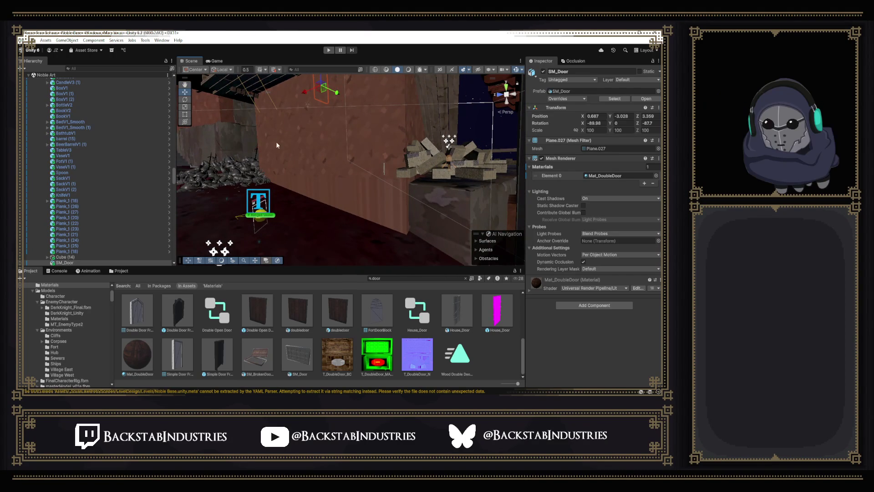
# Orbit around the brick wall and rubble, then switch to the Mists of Thule Kit in Blender
pyautogui.moveTo(416, 197)
pyautogui.mouseDown()
pyautogui.moveTo(423, 234)
pyautogui.moveTo(387, 211)
pyautogui.mouseUp()
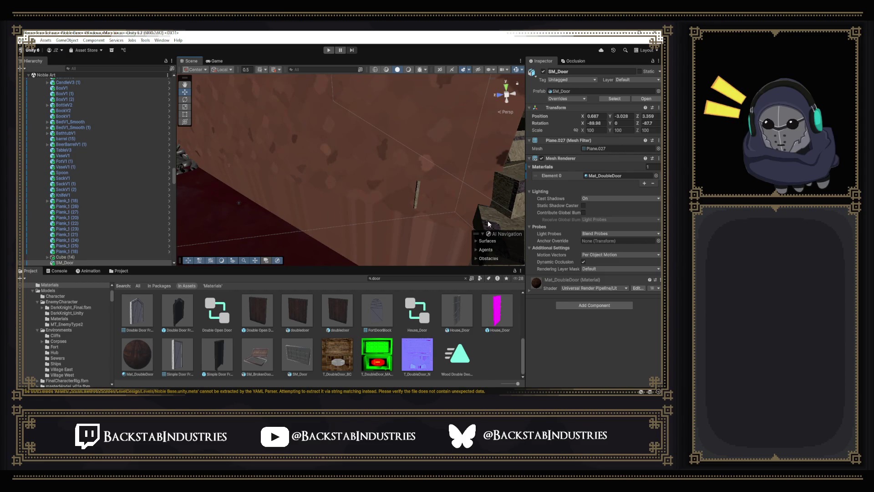
pyautogui.moveTo(418, 223); pyautogui.dragTo(396, 223)
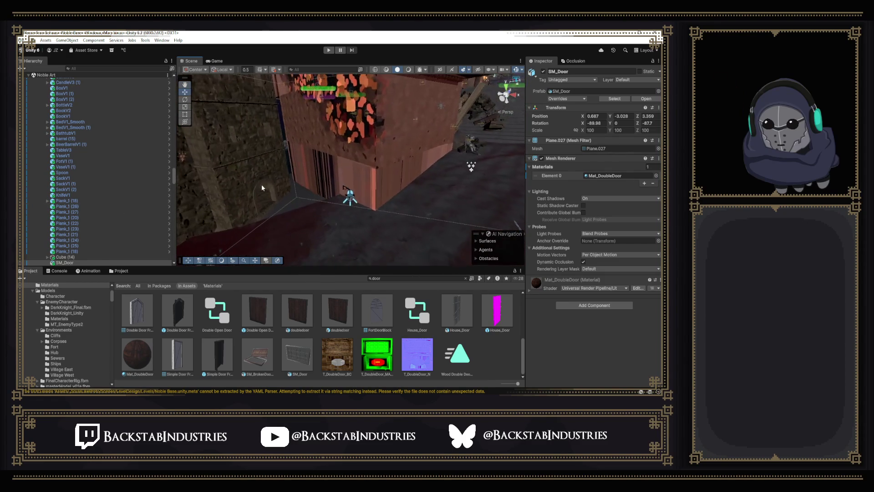
pyautogui.moveTo(370, 164)
pyautogui.mouseDown()
pyautogui.moveTo(307, 148)
pyautogui.moveTo(336, 121)
pyautogui.mouseUp()
pyautogui.moveTo(331, 121)
pyautogui.mouseDown()
pyautogui.moveTo(246, 97)
pyautogui.moveTo(405, 188)
pyautogui.moveTo(378, 180)
pyautogui.mouseUp()
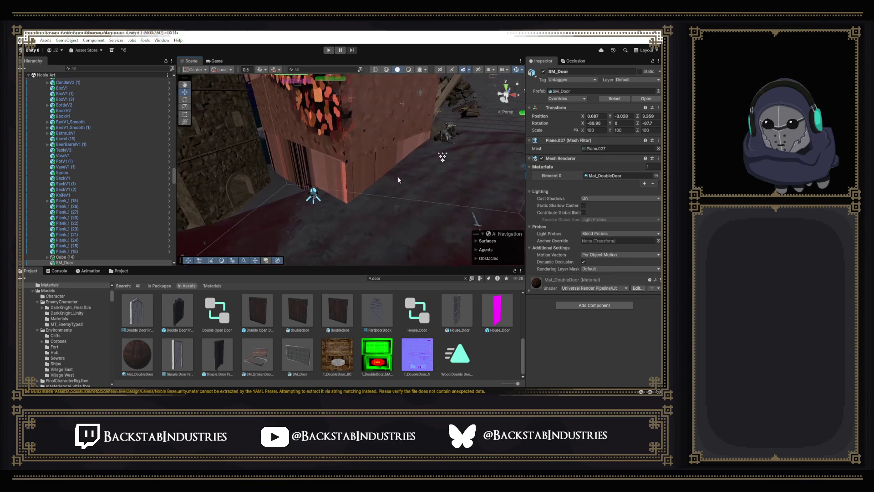
pyautogui.moveTo(304, 396)
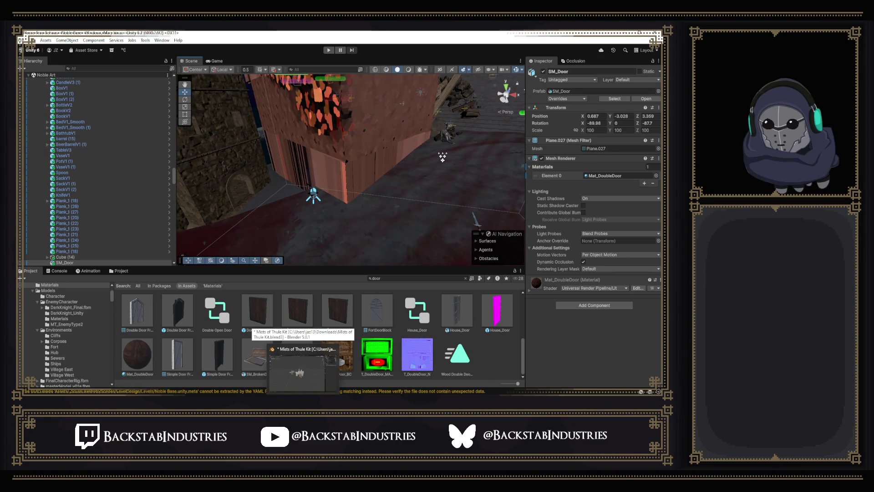
pyautogui.click(298, 371)
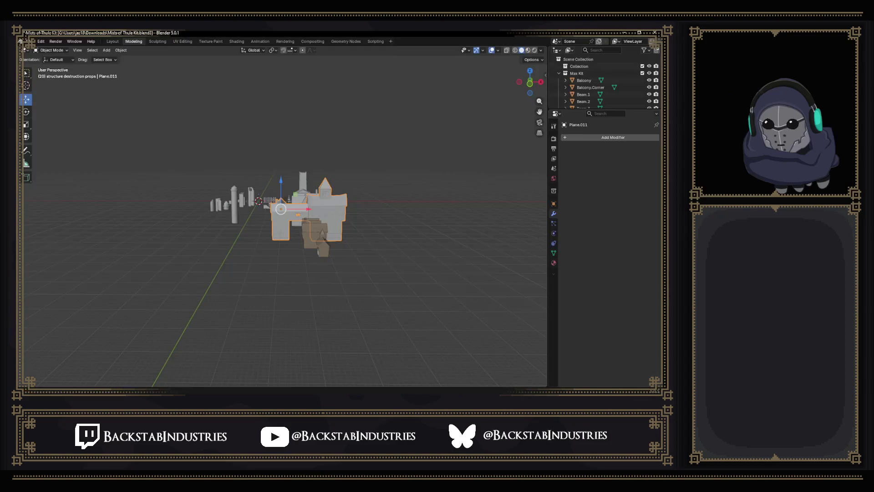
pyautogui.press('Tab')
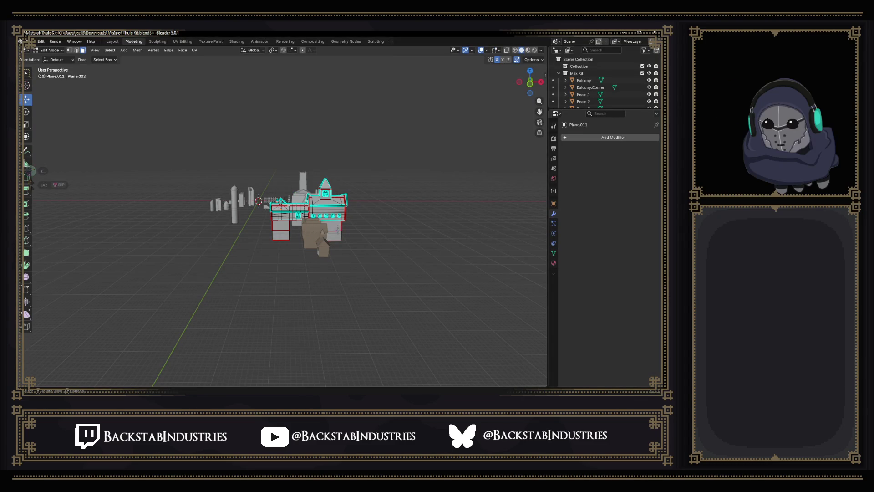
pyautogui.scroll(10, 336, 285)
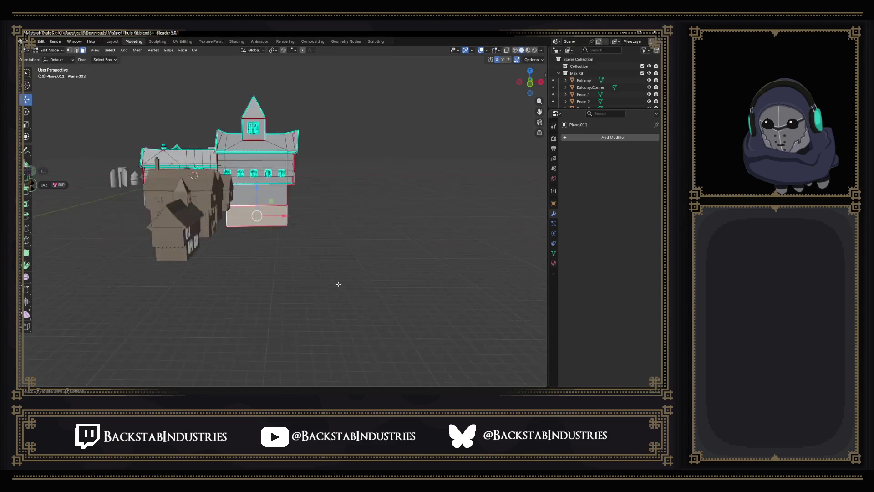
pyautogui.moveTo(322, 286); pyautogui.dragTo(214, 277)
pyautogui.scroll(-8, 381, 261)
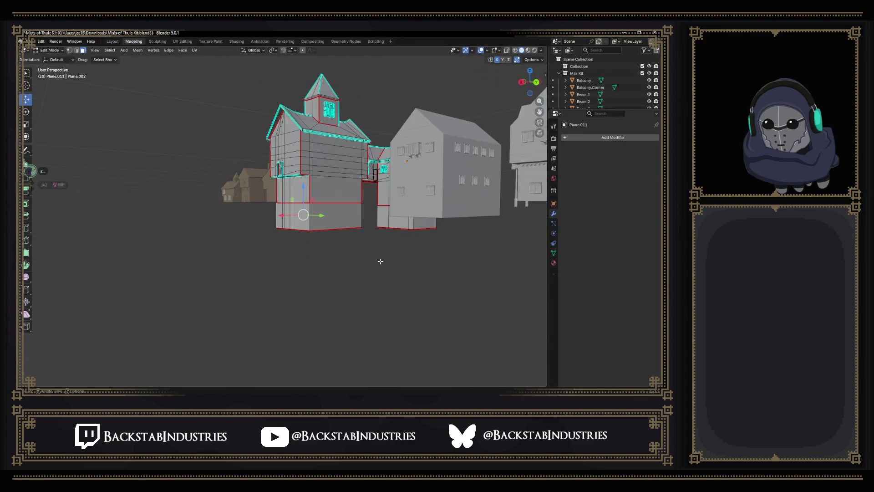
pyautogui.moveTo(454, 270); pyautogui.dragTo(362, 264)
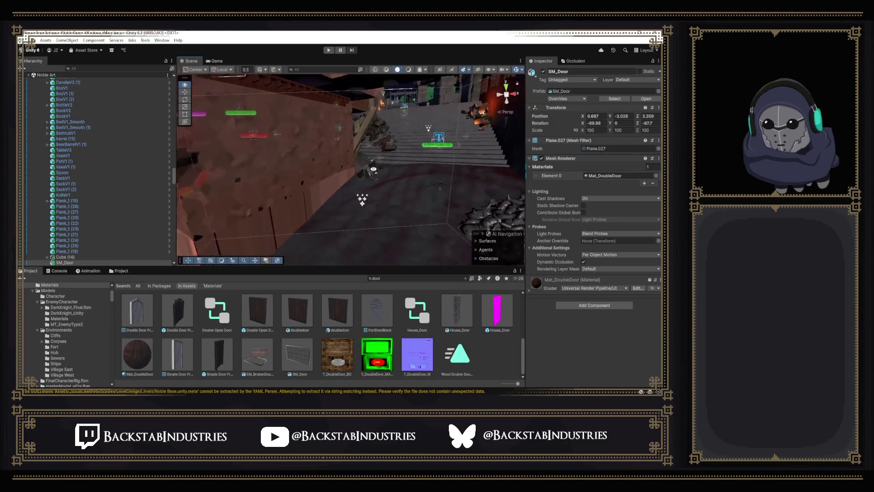
pyautogui.moveTo(373, 169)
pyautogui.mouseDown()
pyautogui.moveTo(281, 167)
pyautogui.moveTo(532, 202)
pyautogui.moveTo(565, 182)
pyautogui.moveTo(570, 141)
pyautogui.moveTo(603, 152)
pyautogui.moveTo(584, 152)
pyautogui.moveTo(597, 160)
pyautogui.moveTo(657, 176)
pyautogui.moveTo(325, 177)
pyautogui.moveTo(350, 140)
pyautogui.moveTo(342, 69)
pyautogui.moveTo(144, 42)
pyautogui.moveTo(583, 125)
pyautogui.mouseUp()
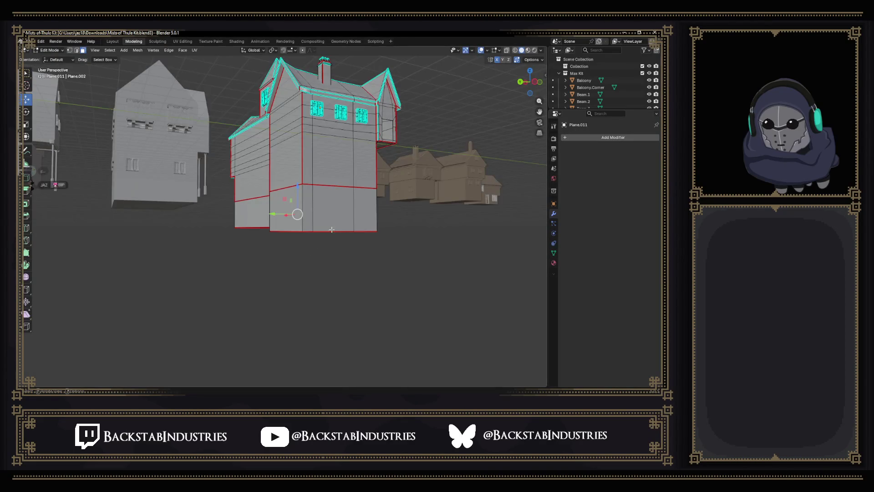
pyautogui.scroll(-2, 331, 230)
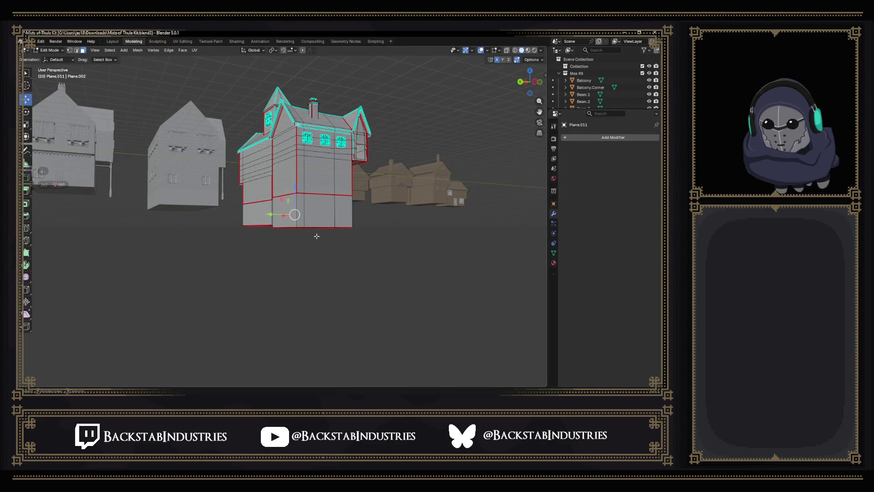
pyautogui.press('Tab')
pyautogui.moveTo(277, 235)
pyautogui.mouseDown()
pyautogui.moveTo(188, 266)
pyautogui.moveTo(327, 210)
pyautogui.moveTo(267, 215)
pyautogui.moveTo(201, 245)
pyautogui.mouseUp()
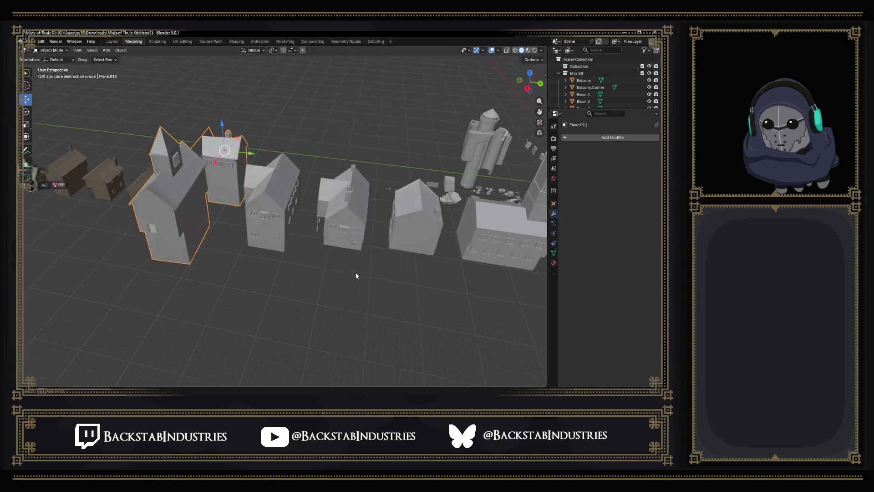
# Extrude the front face of the house Plane.012 in Edit Mode
pyautogui.moveTo(413, 250)
pyautogui.mouseDown()
pyautogui.moveTo(359, 215)
pyautogui.moveTo(273, 255)
pyautogui.moveTo(260, 285)
pyautogui.mouseUp()
pyautogui.scroll(5, 286, 237)
pyautogui.click(279, 237)
pyautogui.press('Tab')
pyautogui.click(267, 276)
pyautogui.press('e')
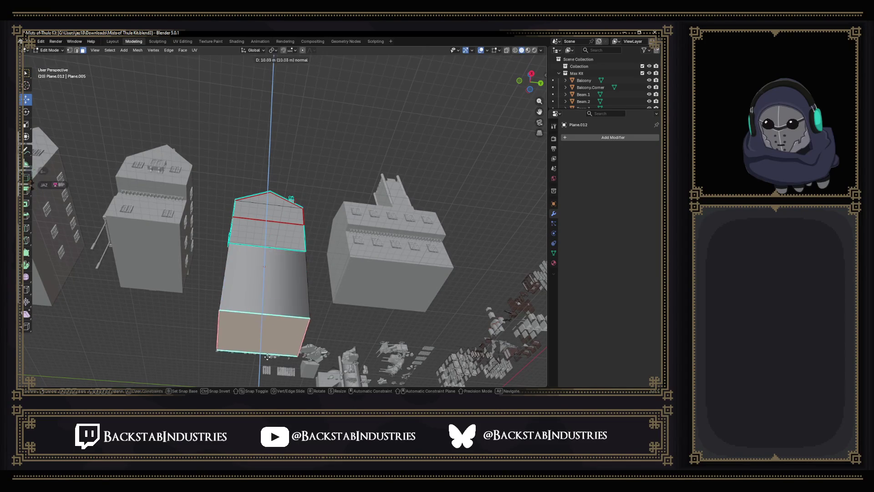
pyautogui.click(275, 314)
# Orbit around the extruded house and show its Object Data properties
pyautogui.moveTo(276, 314)
pyautogui.mouseDown()
pyautogui.moveTo(287, 316)
pyautogui.moveTo(273, 293)
pyautogui.moveTo(237, 310)
pyautogui.moveTo(289, 246)
pyautogui.mouseUp()
pyautogui.moveTo(342, 335); pyautogui.dragTo(323, 324)
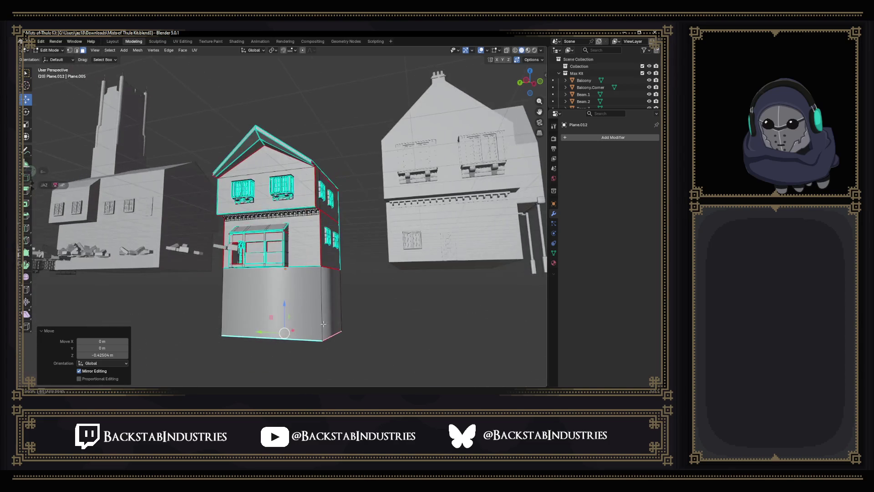
pyautogui.click(554, 252)
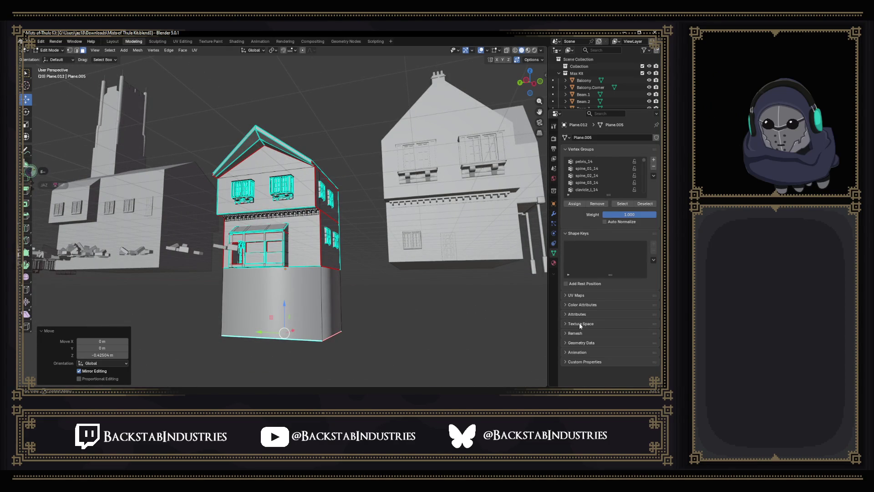
# Clear the house mesh's custom normals data from the Geometry Data section
pyautogui.click(567, 306)
pyautogui.click(567, 307)
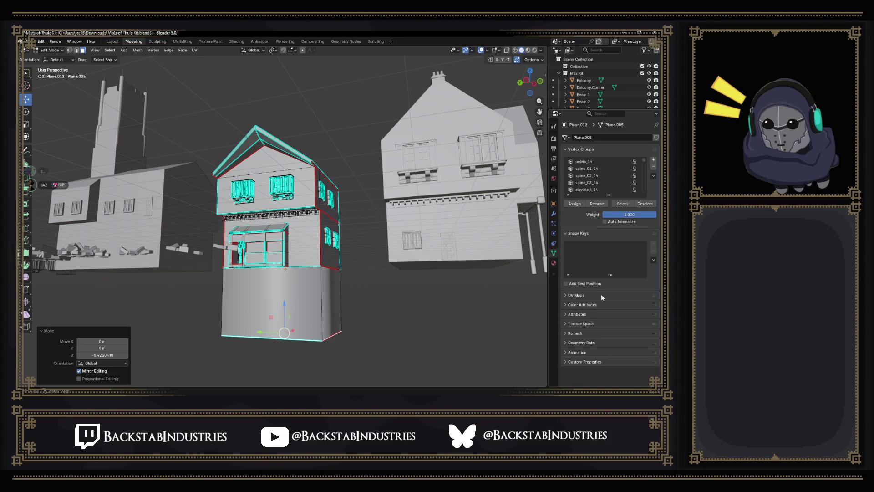
pyautogui.click(554, 244)
pyautogui.click(556, 251)
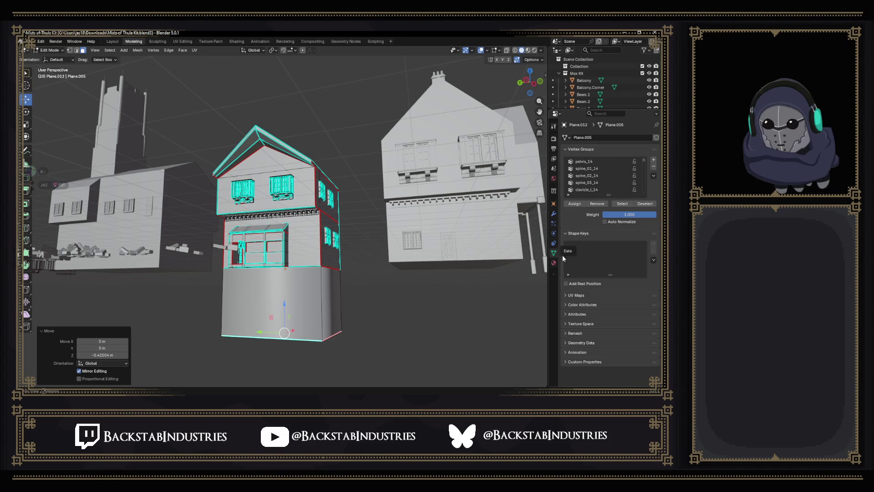
pyautogui.click(573, 297)
pyautogui.click(571, 299)
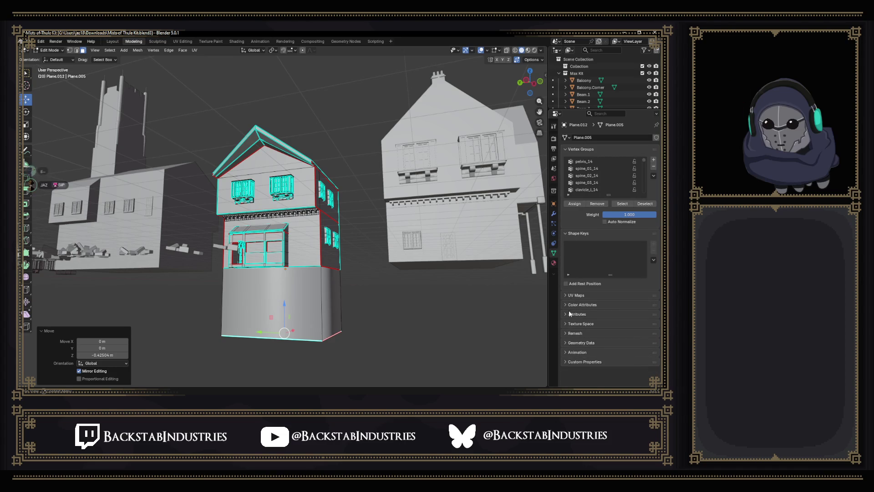
pyautogui.click(564, 341)
pyautogui.scroll(-1, 586, 346)
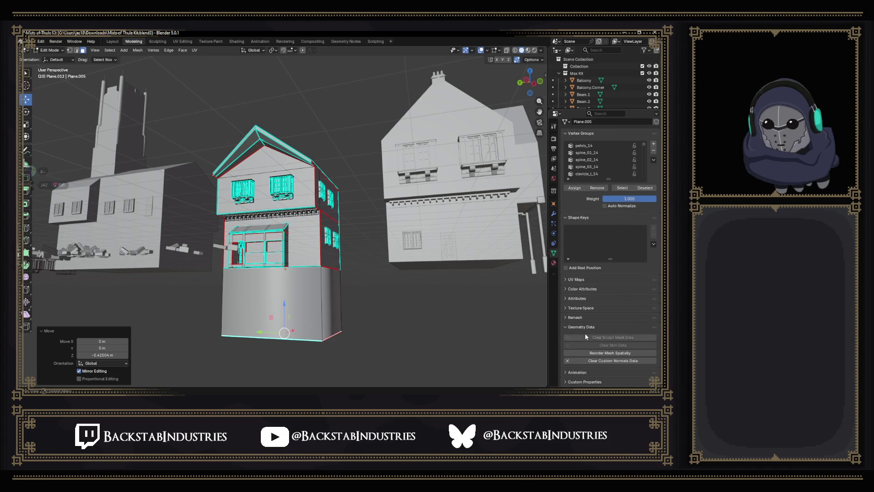
pyautogui.click(611, 362)
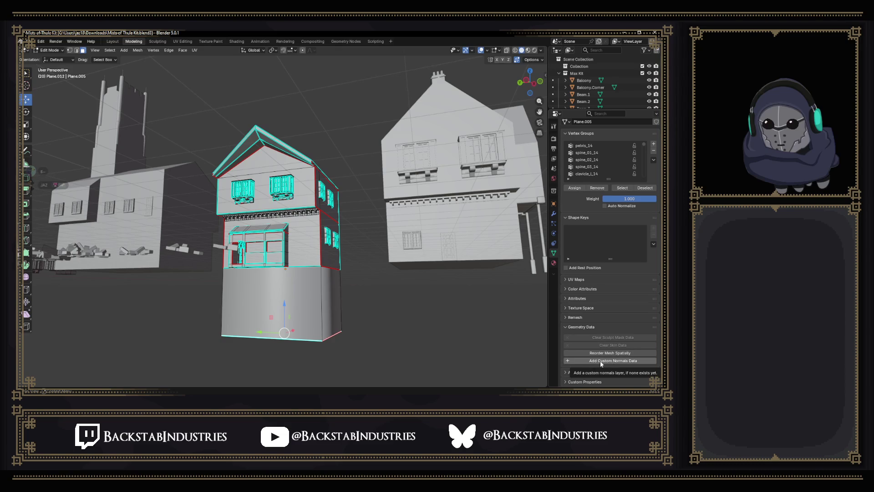
# Shade the building's lower side and front faces flat
pyautogui.click(326, 314)
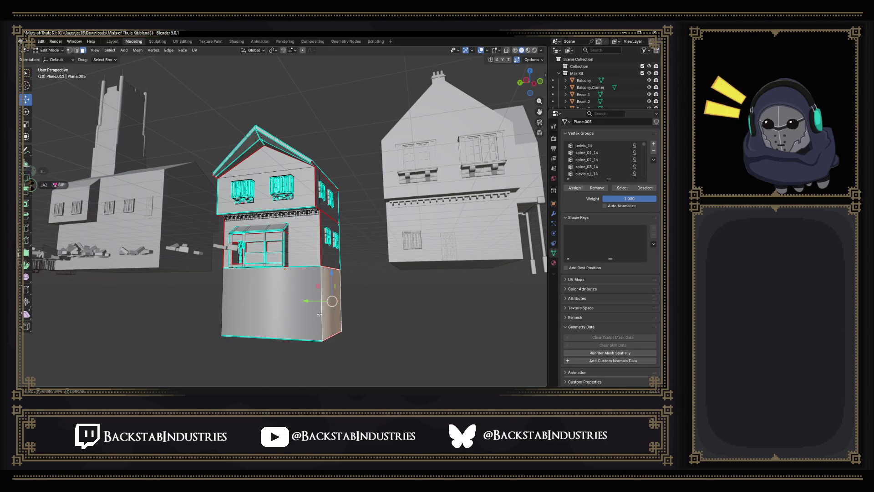
pyautogui.rightClick(323, 314)
pyautogui.moveTo(307, 315)
pyautogui.click(333, 330)
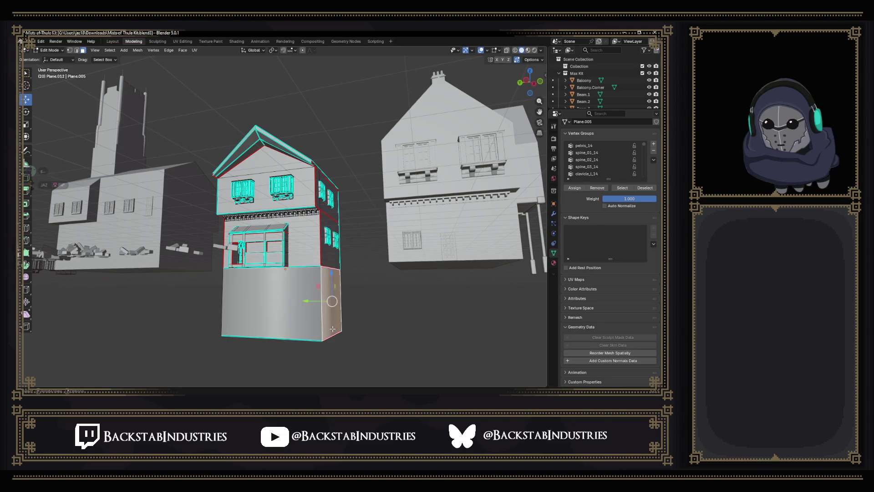
pyautogui.rightClick(331, 331)
pyautogui.click(303, 351)
pyautogui.click(305, 322)
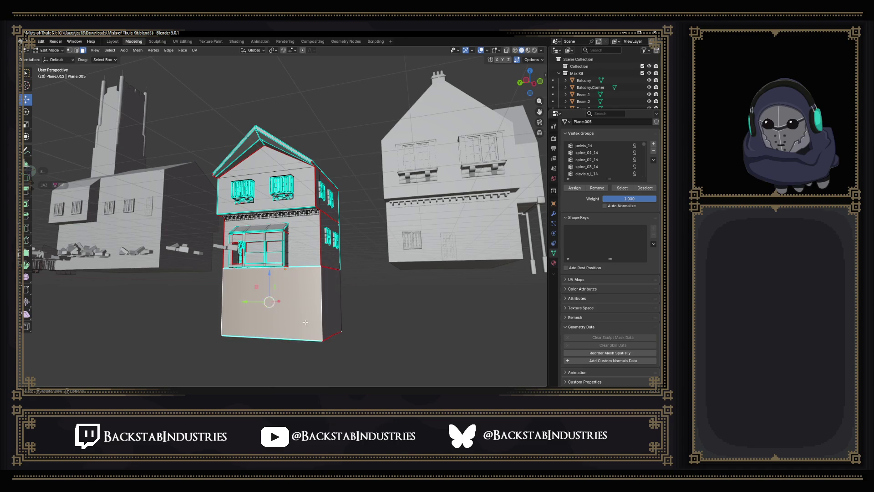
pyautogui.rightClick(304, 322)
pyautogui.click(294, 324)
pyautogui.scroll(3, 319, 330)
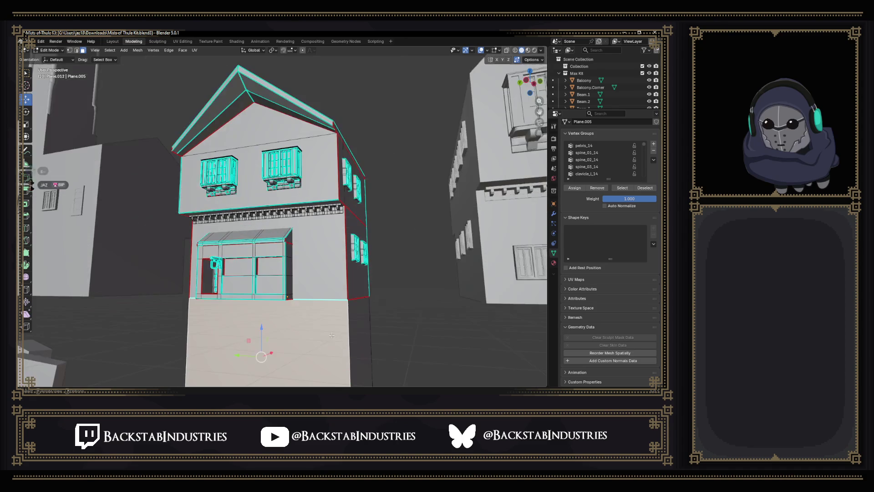
# Inspect the building's lower faces from below in Edit Mode
pyautogui.press('Tab')
pyautogui.scroll(-3, 357, 334)
pyautogui.moveTo(368, 337)
pyautogui.mouseDown()
pyautogui.moveTo(368, 324)
pyautogui.moveTo(269, 278)
pyautogui.moveTo(253, 308)
pyautogui.mouseUp()
pyautogui.press('Tab')
pyautogui.click(319, 335)
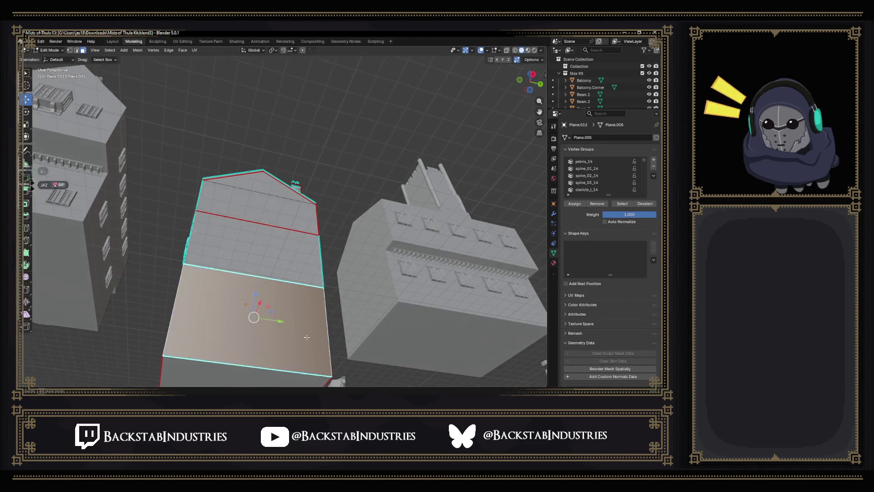
pyautogui.moveTo(319, 335); pyautogui.dragTo(348, 334)
pyautogui.rightClick(348, 334)
pyautogui.click(348, 334)
# Save the Mists of Thule Kit blend file and return to Object Mode
pyautogui.hotkey('ctrl', 's')
pyautogui.scroll(-3, 355, 333)
pyautogui.moveTo(355, 333)
pyautogui.mouseDown()
pyautogui.moveTo(363, 318)
pyautogui.moveTo(236, 295)
pyautogui.moveTo(351, 288)
pyautogui.moveTo(310, 289)
pyautogui.mouseUp()
pyautogui.press('Tab')
pyautogui.scroll(3, 307, 291)
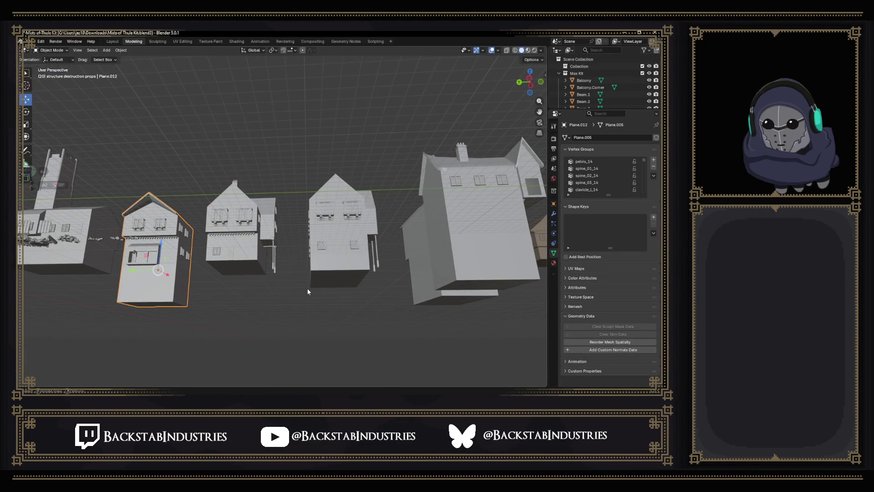
pyautogui.moveTo(530, 228)
pyautogui.mouseDown()
pyautogui.moveTo(487, 224)
pyautogui.moveTo(466, 243)
pyautogui.moveTo(509, 265)
pyautogui.moveTo(494, 224)
pyautogui.moveTo(506, 227)
pyautogui.mouseUp()
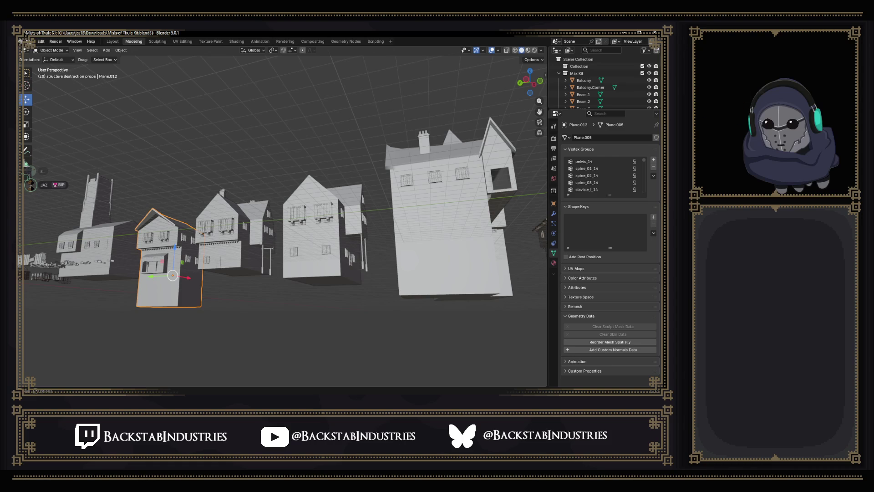
# Start an FBX export of the house mesh from the File menu
pyautogui.click(28, 41)
pyautogui.moveTo(70, 150)
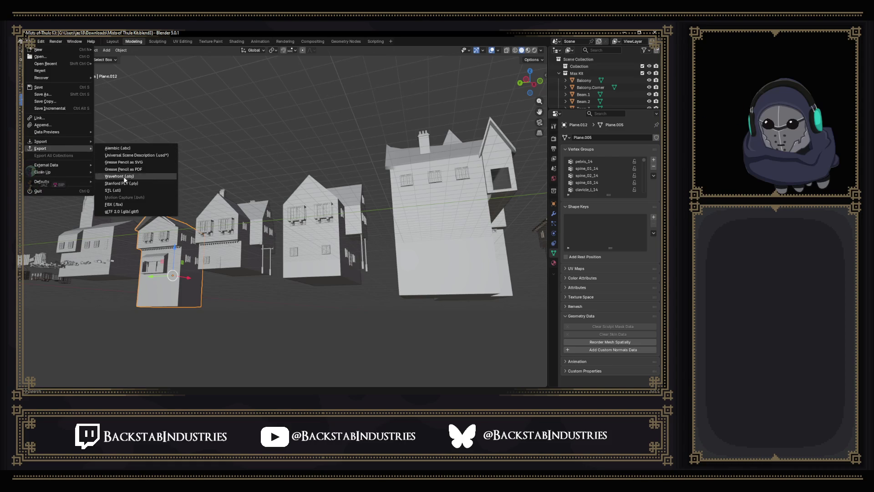
pyautogui.click(135, 206)
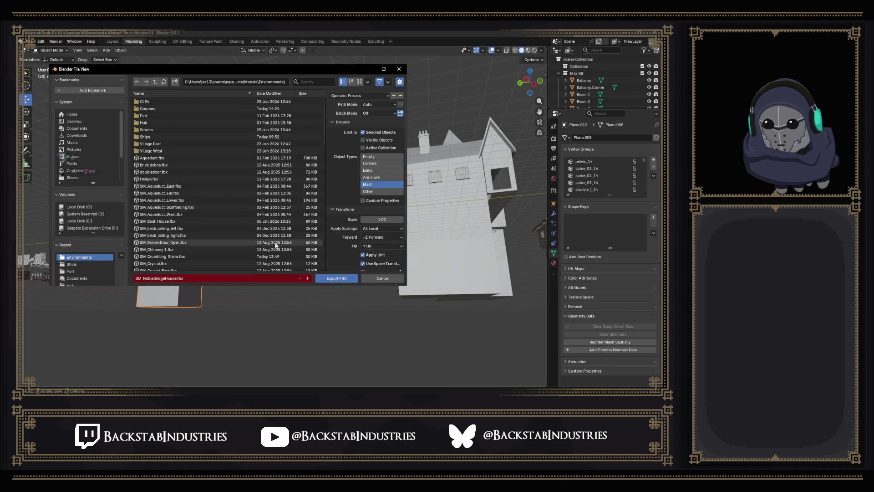
pyautogui.scroll(-3, 248, 234)
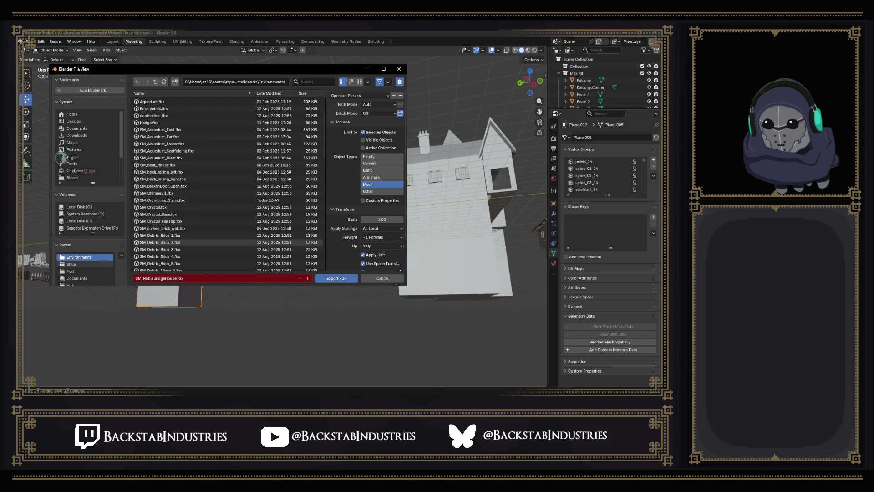
# Check the SM_NobleStore (1) object in the Unity scene
pyautogui.hotkey('alt', 'Tab')
pyautogui.moveTo(289, 240)
pyautogui.mouseDown()
pyautogui.moveTo(421, 164)
pyautogui.moveTo(357, 175)
pyautogui.moveTo(460, 214)
pyautogui.moveTo(382, 202)
pyautogui.moveTo(288, 359)
pyautogui.mouseUp()
pyautogui.click(364, 173)
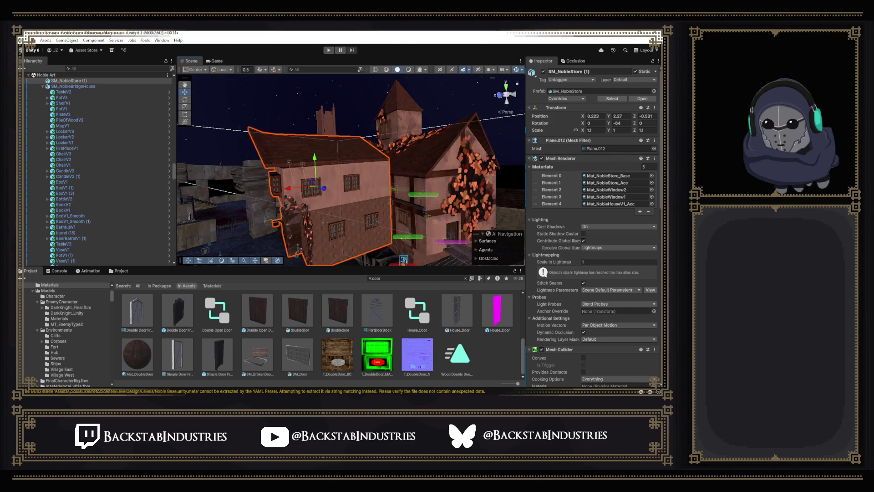
# Export the mesh over SM_NobleStore.fbx and switch to Unity
pyautogui.hotkey('alt', 'Tab')
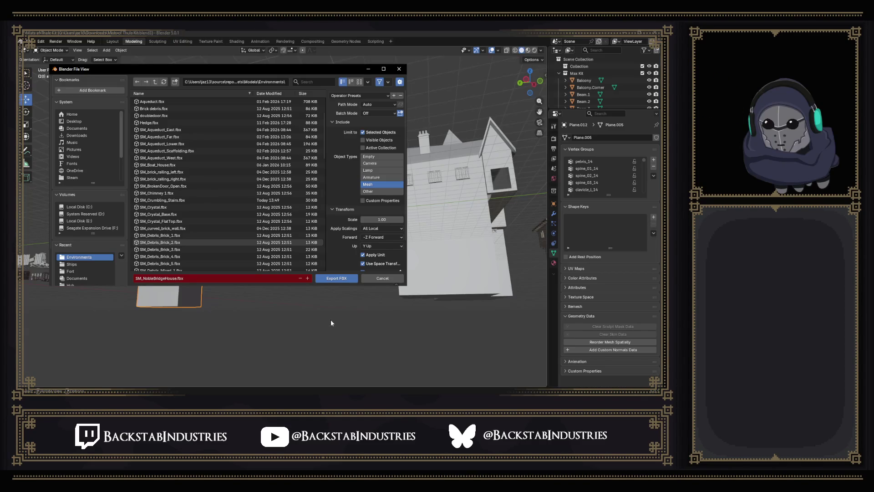
pyautogui.scroll(-10, 203, 242)
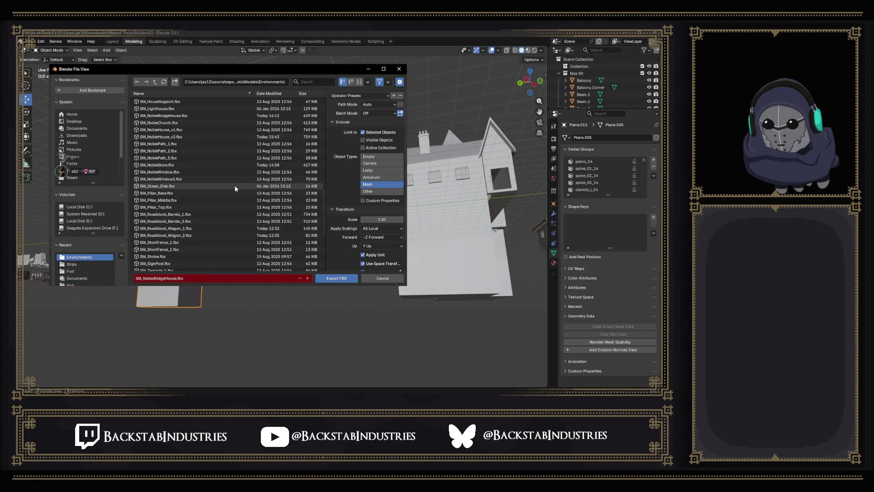
pyautogui.scroll(1, 234, 185)
pyautogui.click(237, 193)
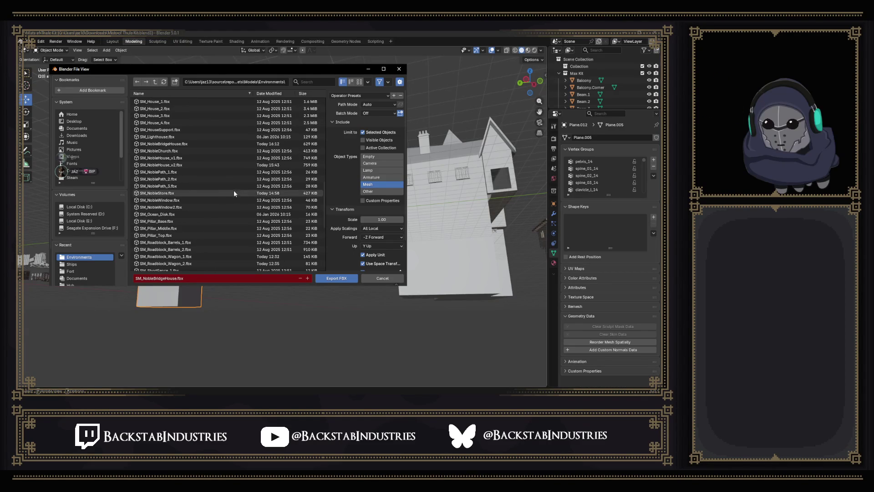
pyautogui.click(338, 279)
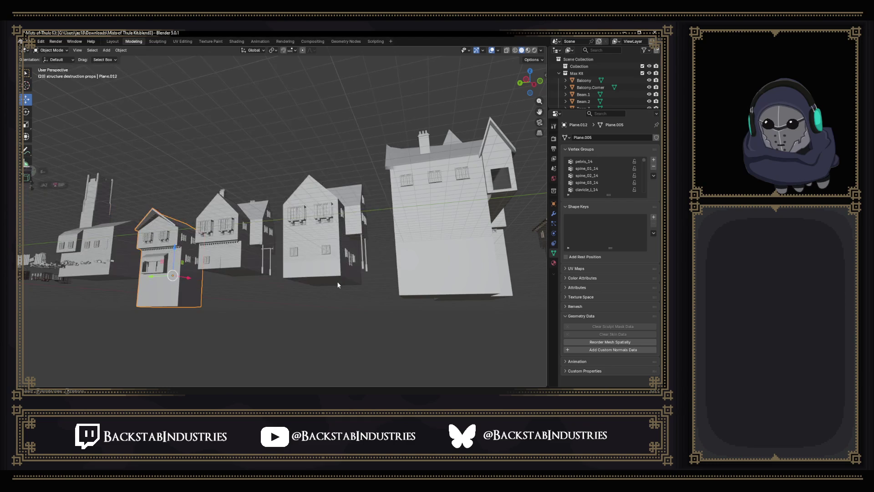
pyautogui.hotkey('alt', 'Tab')
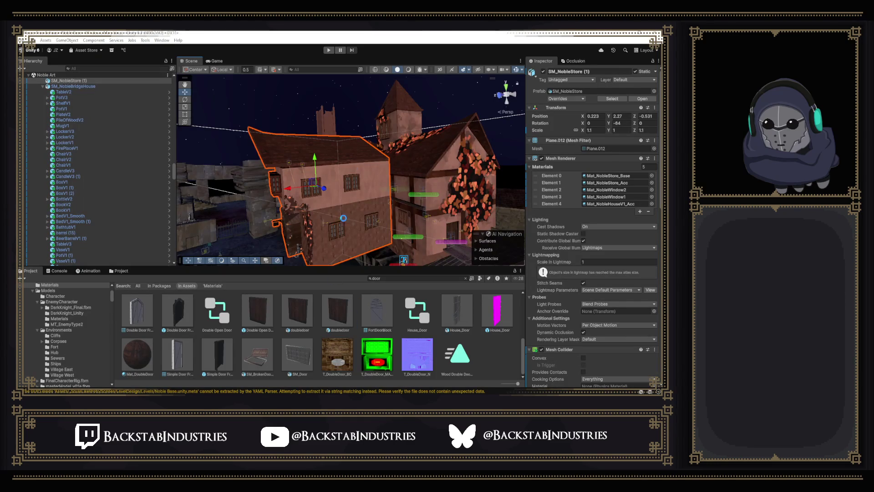
# Orbit close to the re-imported SM_NobleStore walls, then return to Blender
pyautogui.moveTo(392, 209)
pyautogui.mouseDown()
pyautogui.moveTo(396, 233)
pyautogui.moveTo(321, 182)
pyautogui.moveTo(360, 171)
pyautogui.mouseUp()
pyautogui.moveTo(578, 173); pyautogui.dragTo(344, 153)
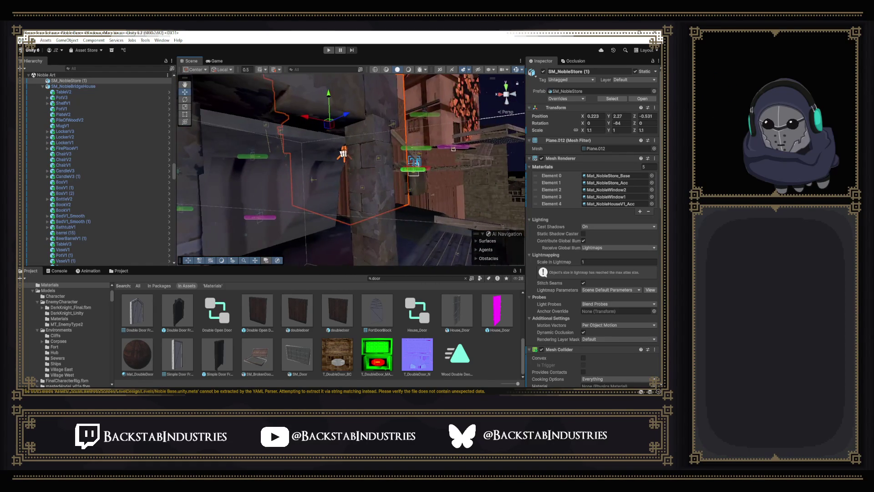
pyautogui.hotkey('alt', 'Tab')
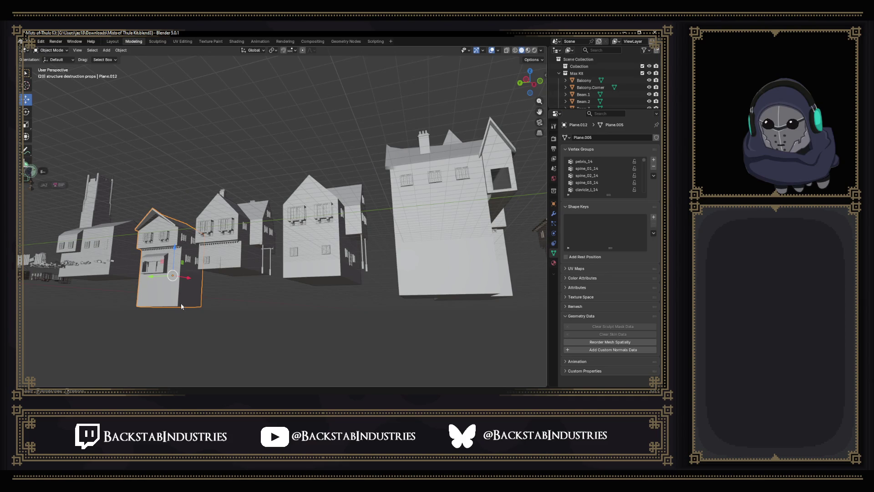
pyautogui.press('KP_Decimal')
pyautogui.press('Tab')
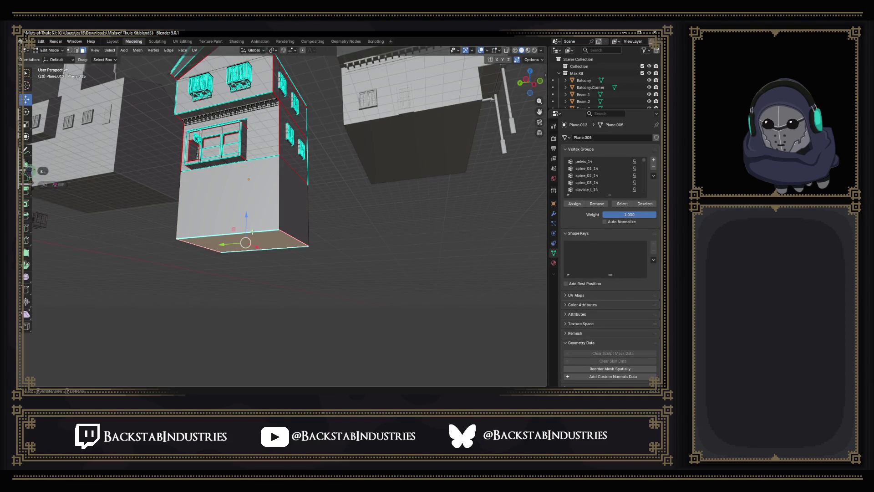
pyautogui.moveTo(246, 226); pyautogui.dragTo(245, 230)
pyautogui.hotkey('alt', 'Tab')
pyautogui.moveTo(314, 173)
pyautogui.mouseDown()
pyautogui.moveTo(326, 171)
pyautogui.moveTo(392, 226)
pyautogui.moveTo(415, 226)
pyautogui.mouseUp()
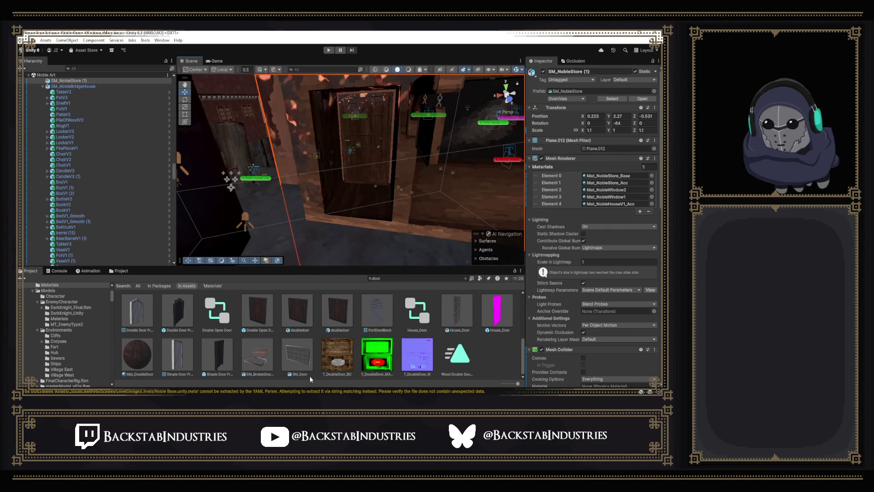
pyautogui.hotkey('alt', 'Tab')
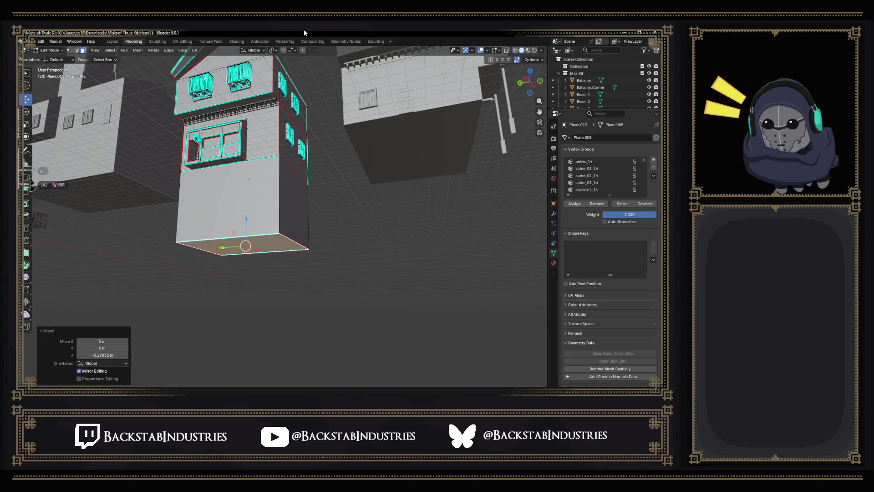
pyautogui.hotkey('ctrl', 'z')
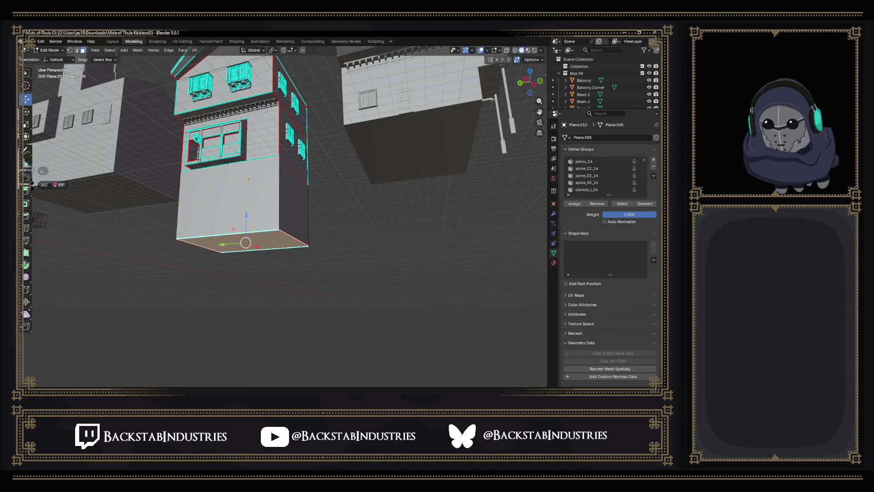
pyautogui.hotkey('alt', 'Tab')
pyautogui.moveTo(351, 207); pyautogui.dragTo(367, 156)
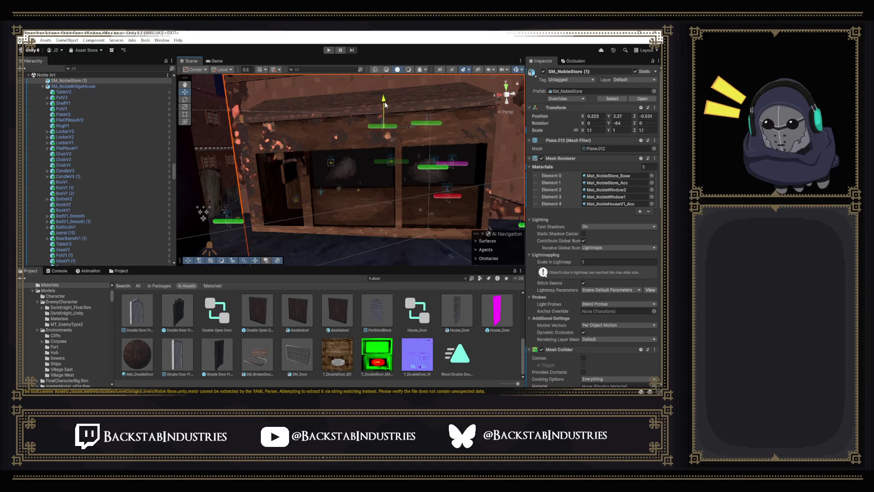
# Nudge the store from Y 2.27 to 2.17, orbit to the wooden door, then return to Blender
pyautogui.moveTo(385, 105); pyautogui.dragTo(384, 108)
pyautogui.moveTo(384, 152)
pyautogui.mouseDown()
pyautogui.moveTo(443, 191)
pyautogui.moveTo(327, 191)
pyautogui.moveTo(221, 162)
pyautogui.moveTo(370, 151)
pyautogui.moveTo(507, 99)
pyautogui.mouseUp()
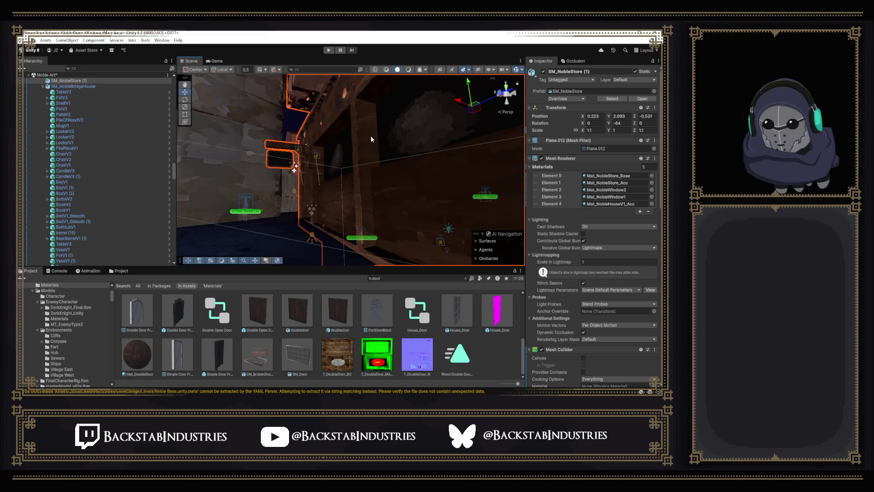
pyautogui.moveTo(378, 112)
pyautogui.mouseDown()
pyautogui.moveTo(365, 182)
pyautogui.moveTo(441, 199)
pyautogui.moveTo(345, 207)
pyautogui.moveTo(259, 190)
pyautogui.moveTo(264, 142)
pyautogui.moveTo(398, 201)
pyautogui.moveTo(423, 188)
pyautogui.moveTo(493, 195)
pyautogui.moveTo(455, 255)
pyautogui.mouseUp()
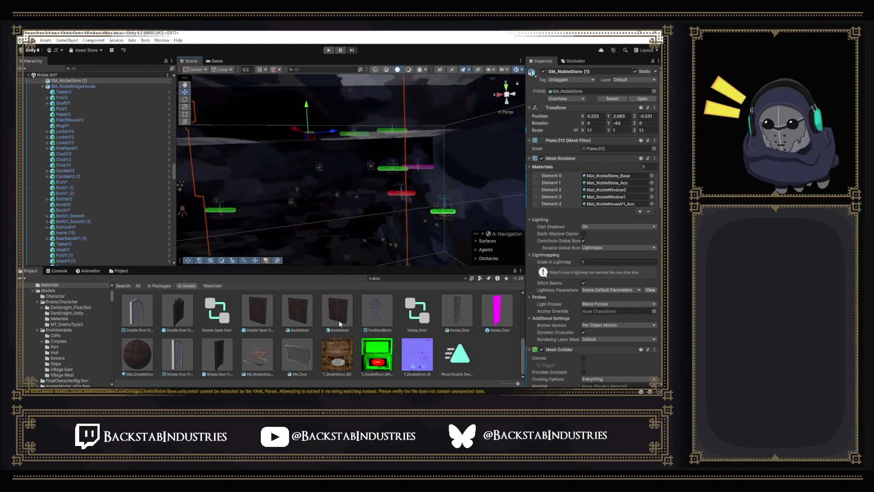
pyautogui.hotkey('alt', 'Tab')
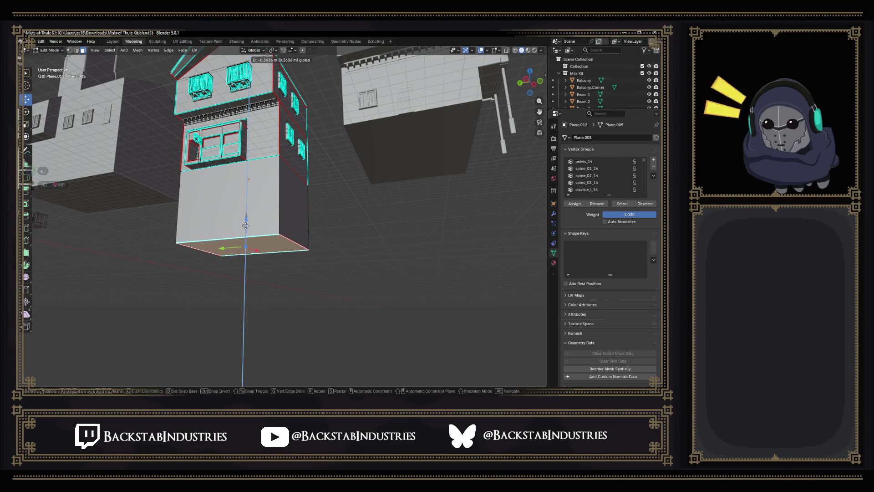
# Confirm lowering the bottom face along Z and re-export the store as SM_NobleStore.fbx
pyautogui.click(245, 225)
pyautogui.click(29, 42)
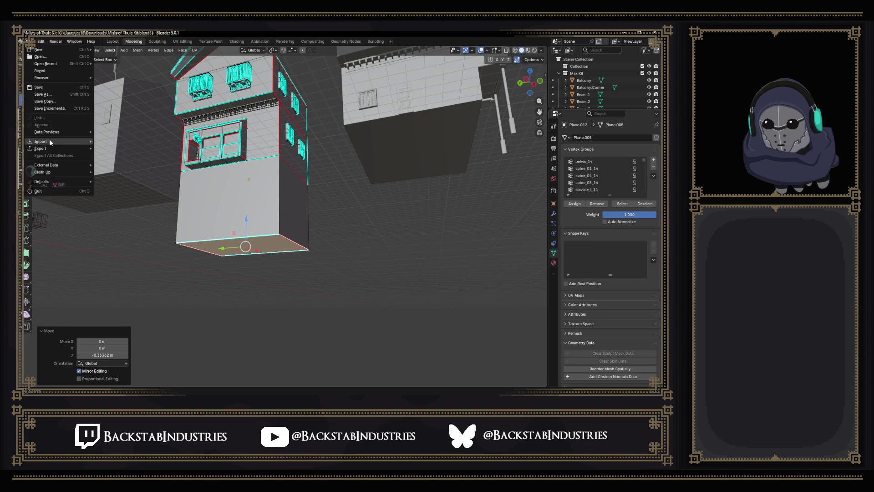
pyautogui.moveTo(49, 150)
pyautogui.click(114, 203)
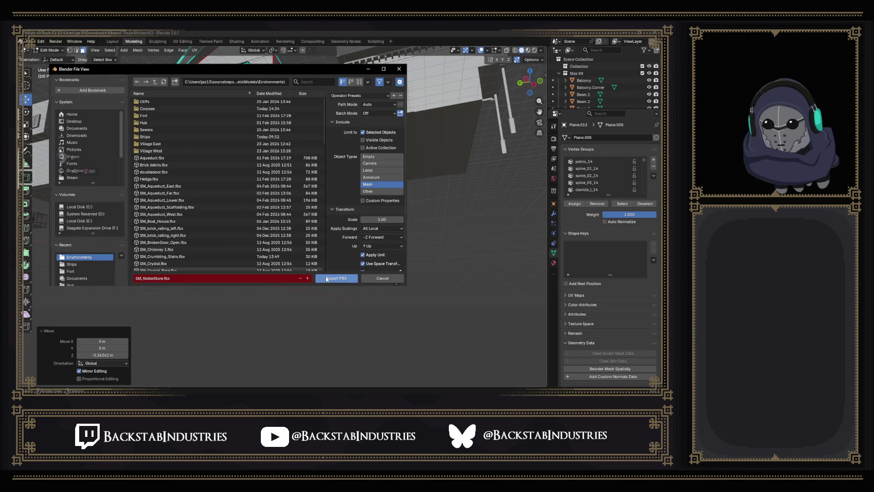
pyautogui.click(342, 279)
pyautogui.hotkey('alt', 'Tab')
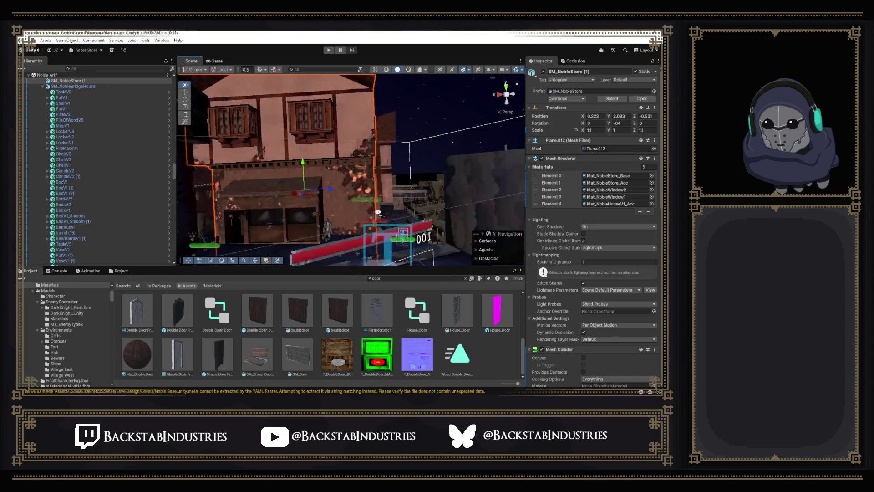
# Fly around SM_NobleStore (1) to inspect its walls, floor and roof, then select a debris pile
pyautogui.moveTo(405, 219); pyautogui.dragTo(211, 213)
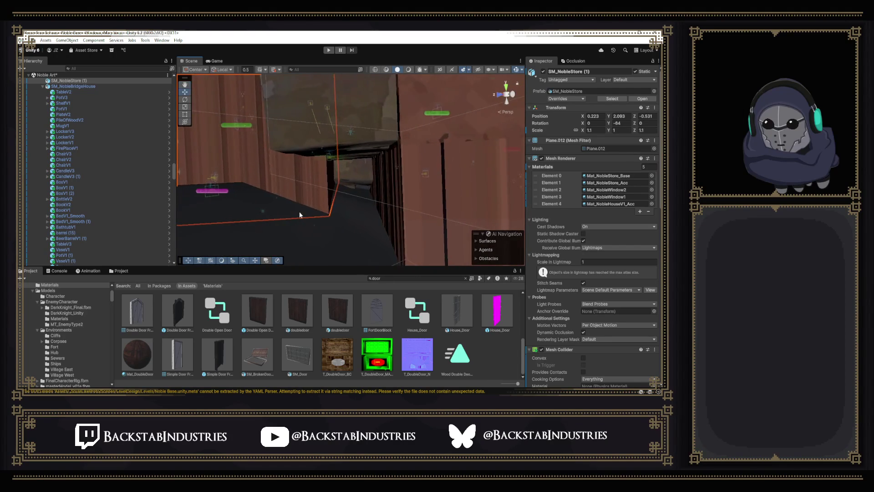
pyautogui.moveTo(327, 205)
pyautogui.mouseDown()
pyautogui.moveTo(361, 208)
pyautogui.moveTo(309, 208)
pyautogui.moveTo(353, 242)
pyautogui.moveTo(482, 267)
pyautogui.moveTo(503, 245)
pyautogui.moveTo(325, 206)
pyautogui.moveTo(295, 240)
pyautogui.moveTo(143, 298)
pyautogui.moveTo(225, 263)
pyautogui.moveTo(368, 247)
pyautogui.moveTo(226, 233)
pyautogui.moveTo(410, 242)
pyautogui.moveTo(284, 247)
pyautogui.mouseUp()
pyautogui.moveTo(350, 256); pyautogui.dragTo(350, 255)
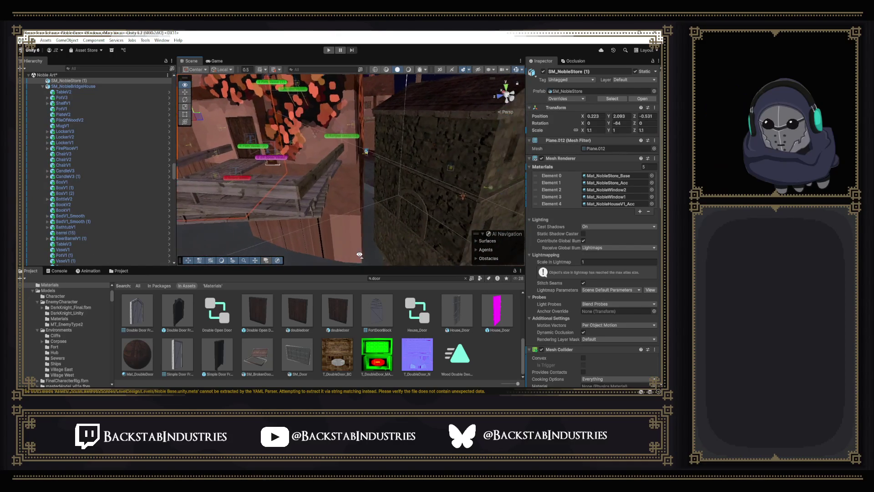
pyautogui.moveTo(378, 232)
pyautogui.mouseDown()
pyautogui.moveTo(392, 247)
pyautogui.moveTo(224, 209)
pyautogui.moveTo(376, 264)
pyautogui.mouseUp()
pyautogui.moveTo(395, 322)
pyautogui.mouseDown()
pyautogui.moveTo(447, 317)
pyautogui.moveTo(386, 241)
pyautogui.moveTo(513, 209)
pyautogui.moveTo(471, 212)
pyautogui.moveTo(432, 234)
pyautogui.moveTo(397, 186)
pyautogui.moveTo(413, 195)
pyautogui.moveTo(531, 193)
pyautogui.moveTo(649, 87)
pyautogui.moveTo(654, 92)
pyautogui.moveTo(637, 116)
pyautogui.moveTo(564, 153)
pyautogui.moveTo(513, 148)
pyautogui.moveTo(365, 196)
pyautogui.moveTo(372, 200)
pyautogui.mouseUp()
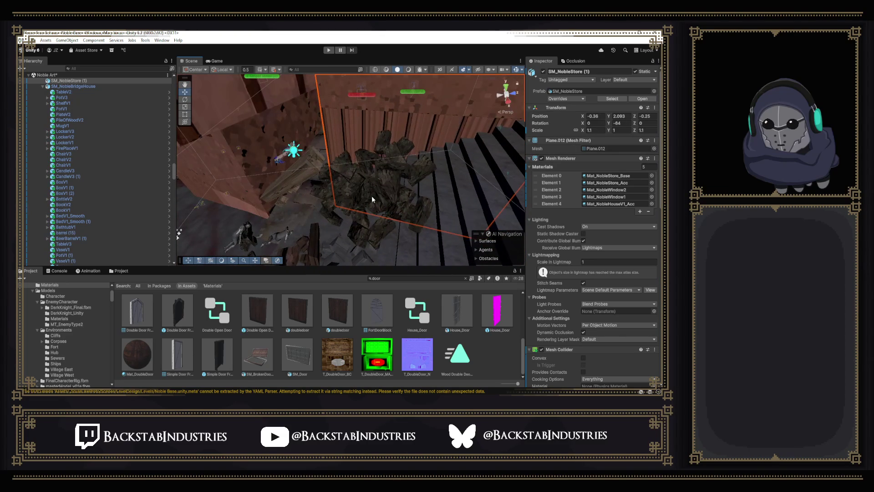
pyautogui.click(369, 195)
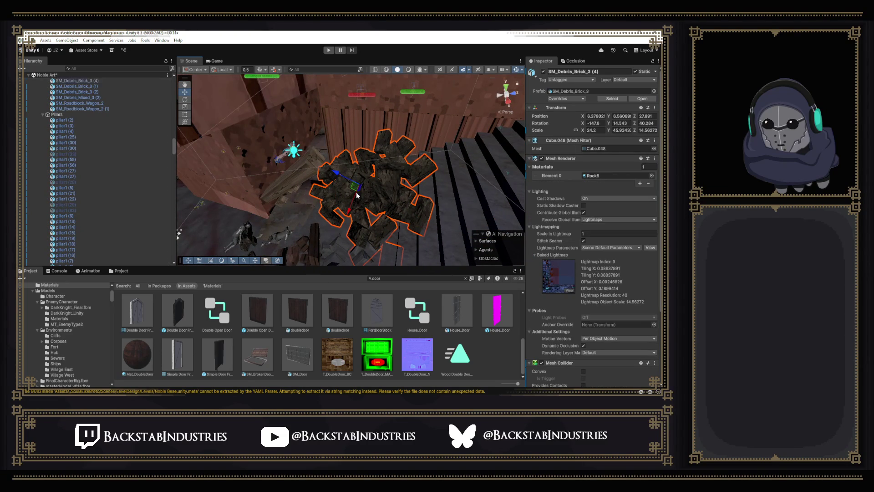
# Delete the first debris pile, the roadblock wagon and a loose wooden plank
pyautogui.press('Delete')
pyautogui.click(304, 171)
pyautogui.click(312, 194)
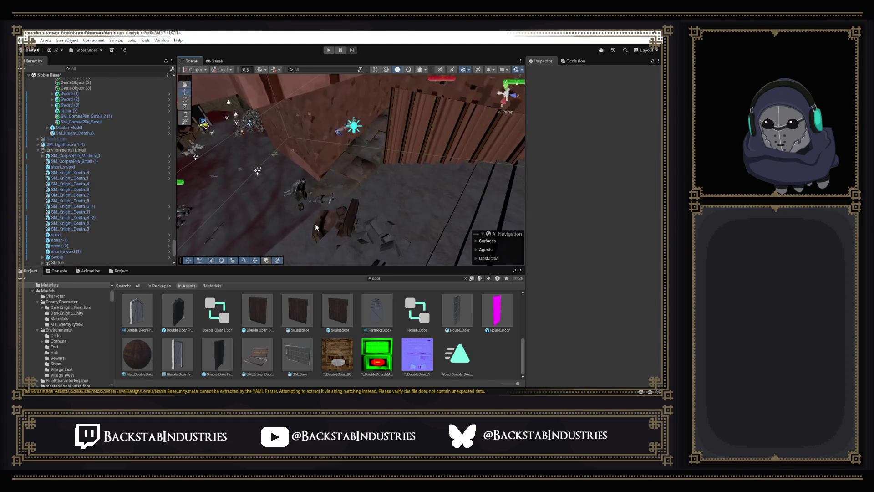
pyautogui.click(332, 223)
pyautogui.press('Delete')
pyautogui.moveTo(354, 217); pyautogui.dragTo(412, 241)
pyautogui.click(361, 196)
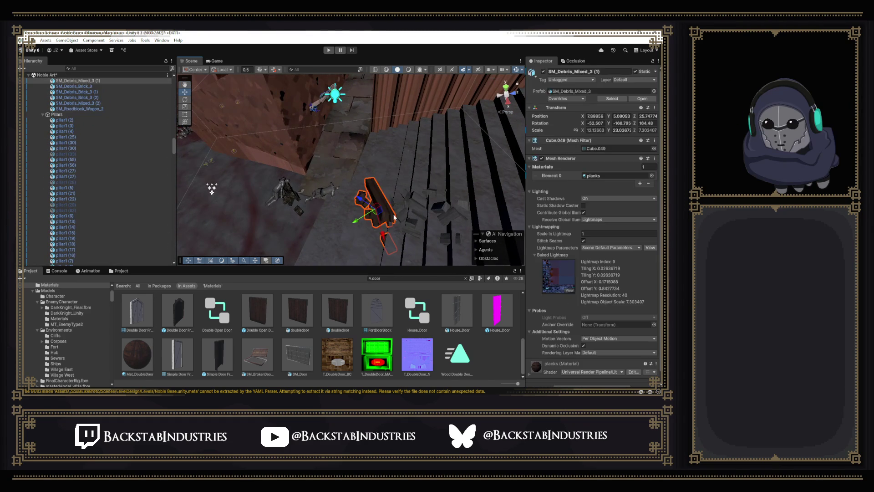
pyautogui.press('Delete')
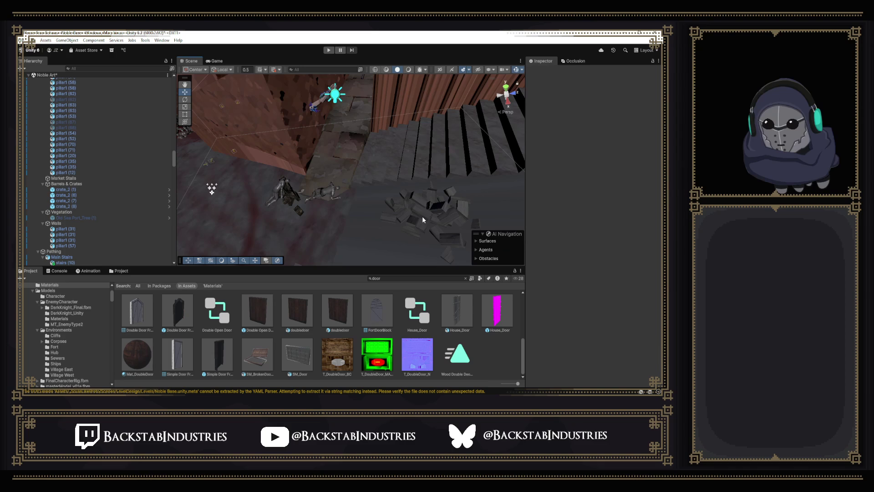
# Delete the debris pile on the stairs and the cube pillar1 (60)
pyautogui.click(422, 216)
pyautogui.click(422, 216)
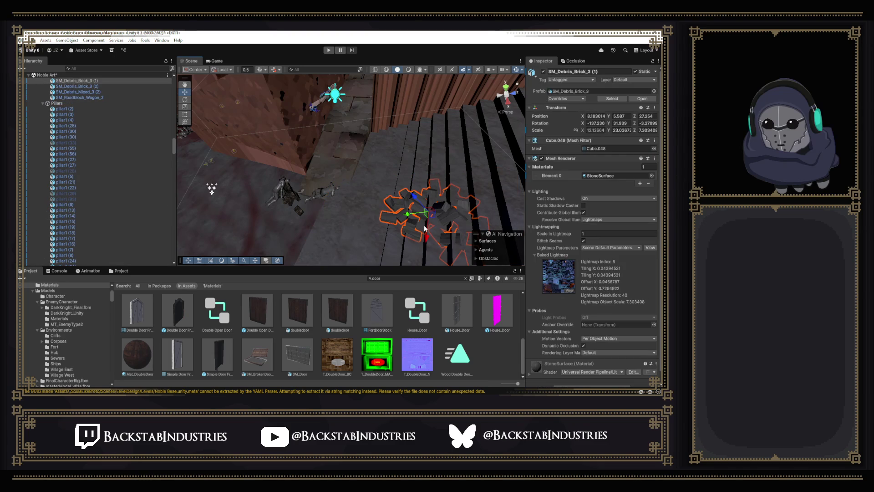
pyautogui.press('Delete')
pyautogui.moveTo(424, 225)
pyautogui.mouseDown()
pyautogui.moveTo(420, 196)
pyautogui.moveTo(474, 162)
pyautogui.moveTo(370, 161)
pyautogui.mouseUp()
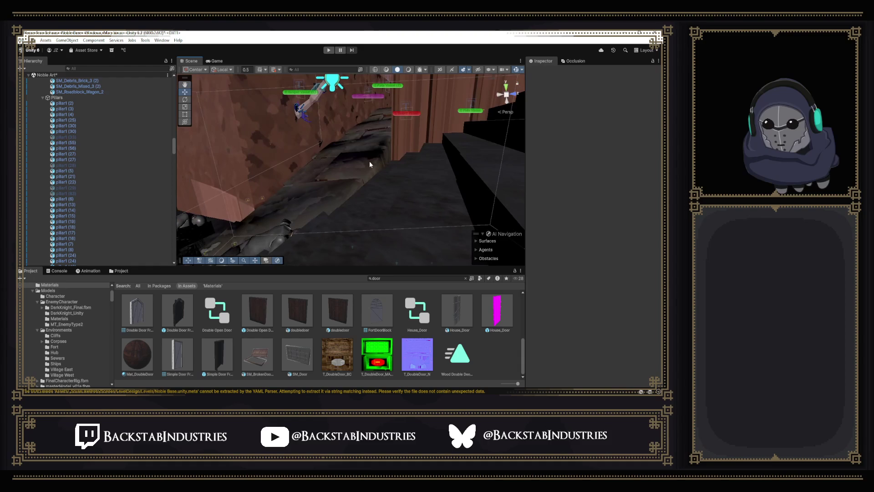
pyautogui.click(369, 160)
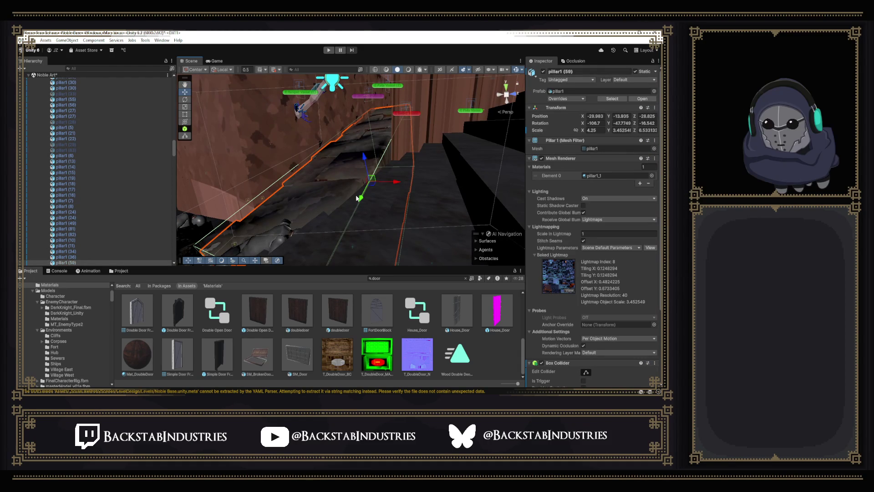
pyautogui.click(358, 195)
pyautogui.moveTo(358, 195)
pyautogui.mouseDown()
pyautogui.moveTo(372, 186)
pyautogui.moveTo(407, 185)
pyautogui.mouseUp()
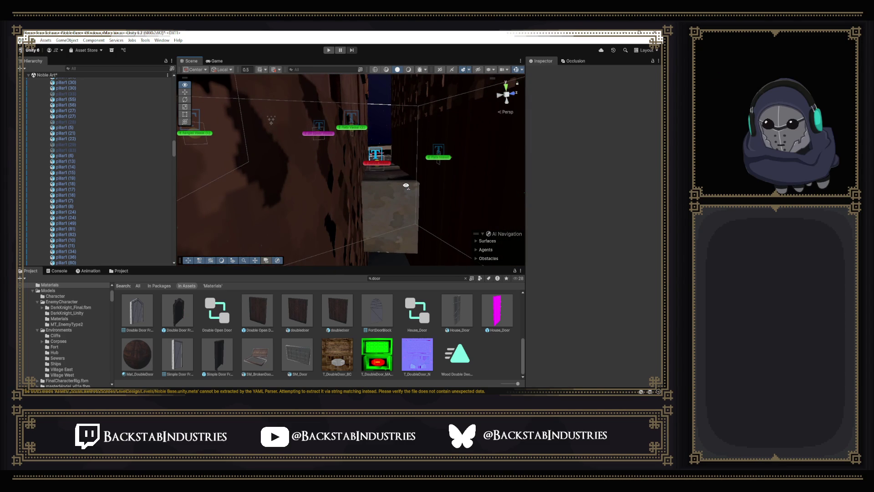
pyautogui.moveTo(406, 185); pyautogui.dragTo(401, 197)
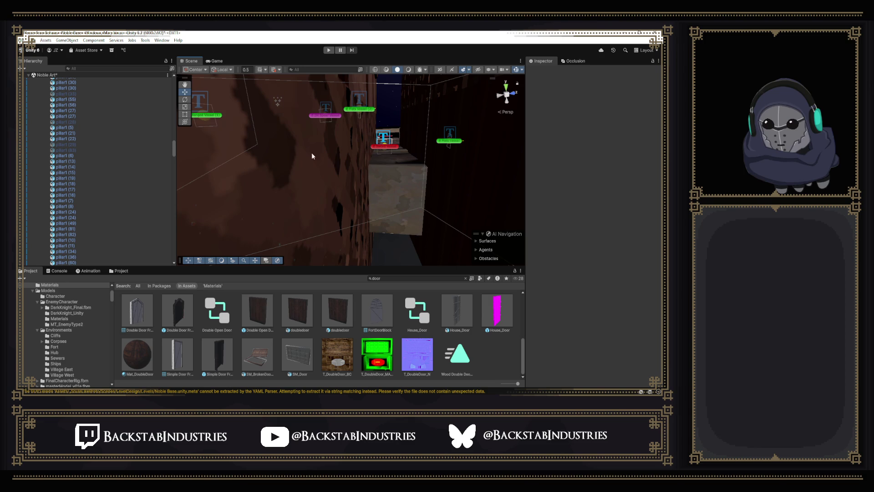
pyautogui.click(385, 194)
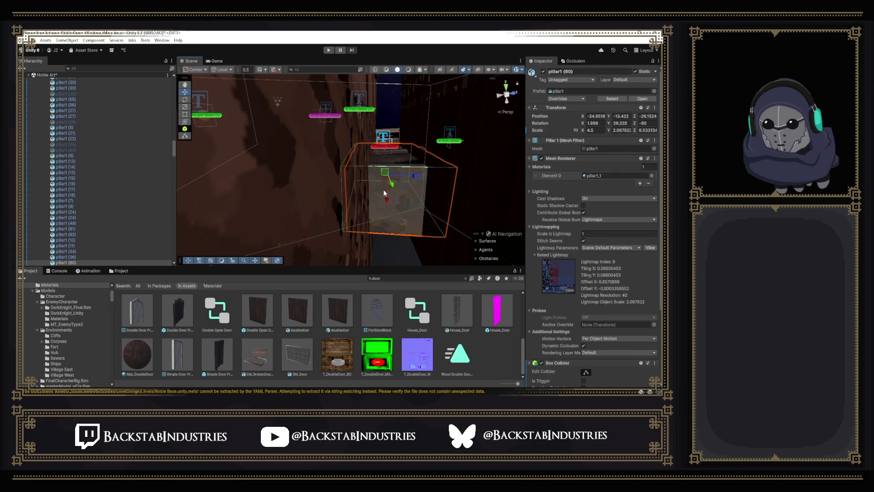
pyautogui.press('Delete')
# Select the parent group Balcony (3) by way of its Railing (6) plank
pyautogui.moveTo(384, 189)
pyautogui.keyDown('alt'); pyautogui.mouseDown()
pyautogui.moveTo(322, 166)
pyautogui.moveTo(193, 161)
pyautogui.moveTo(119, 163)
pyautogui.moveTo(180, 203)
pyautogui.moveTo(102, 197)
pyautogui.moveTo(225, 233)
pyautogui.moveTo(347, 199)
pyautogui.moveTo(288, 189)
pyautogui.moveTo(364, 164)
pyautogui.mouseUp(); pyautogui.keyUp('alt')
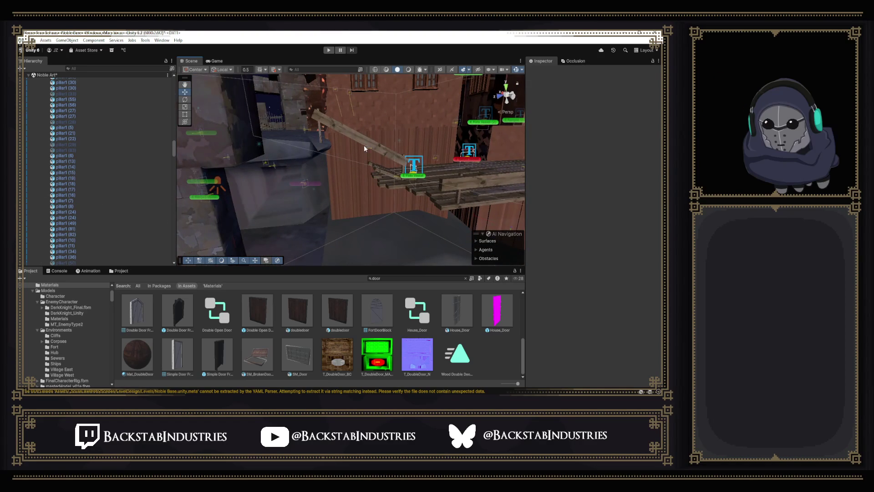
pyautogui.click(364, 145)
pyautogui.click(378, 146)
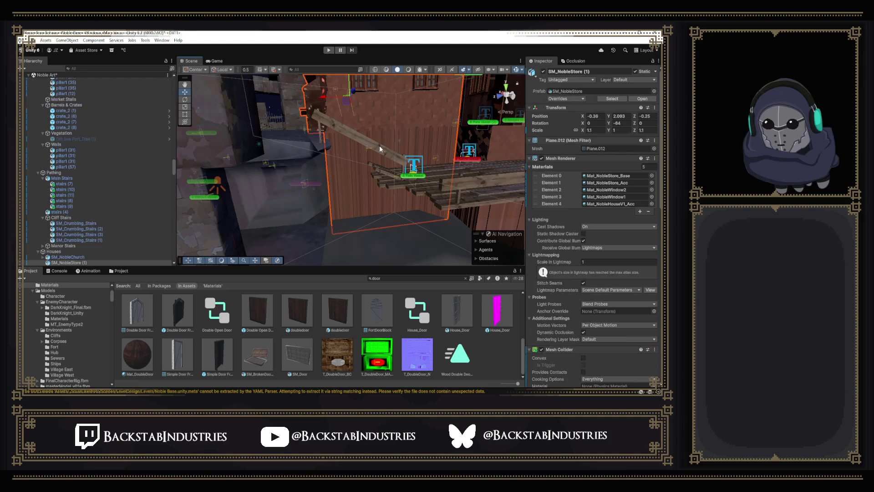
pyautogui.click(457, 203)
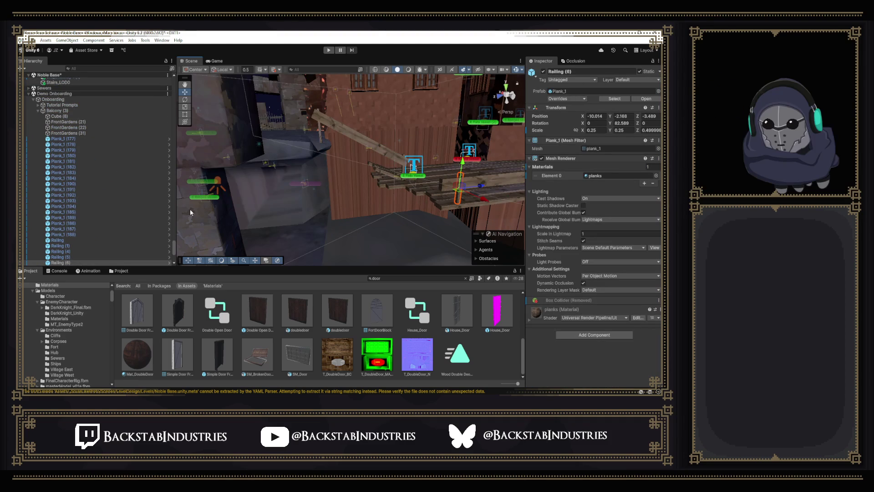
pyautogui.click(57, 112)
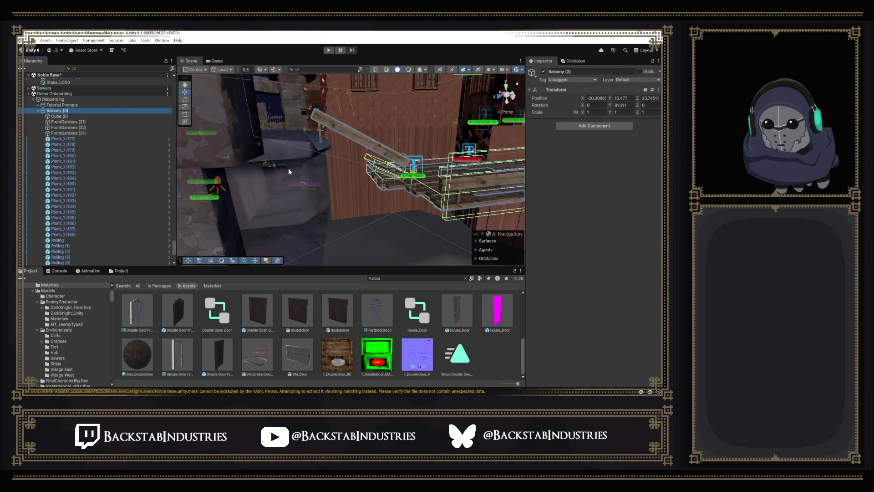
pyautogui.scroll(3, 337, 173)
# Inspect Balcony (3) from several angles and frame it over its floor planks
pyautogui.moveTo(372, 175)
pyautogui.mouseDown()
pyautogui.moveTo(385, 161)
pyautogui.moveTo(354, 159)
pyautogui.mouseUp()
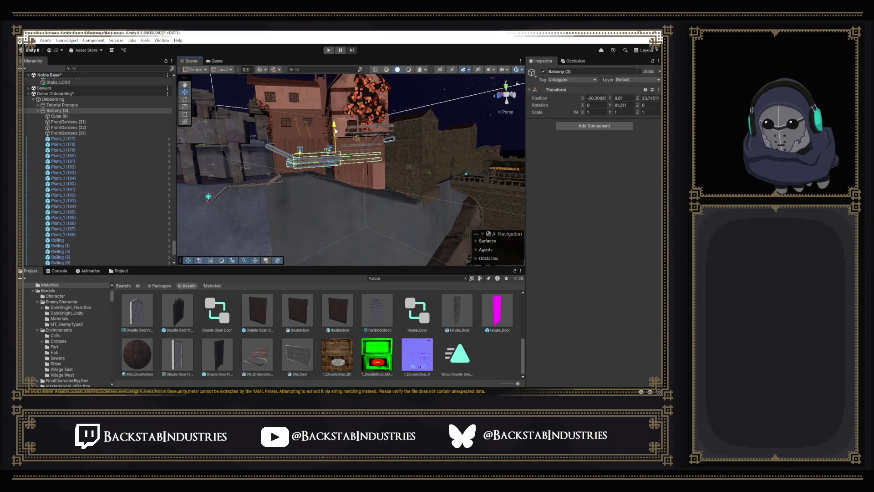
pyautogui.moveTo(334, 130)
pyautogui.mouseDown()
pyautogui.moveTo(388, 183)
pyautogui.moveTo(383, 169)
pyautogui.moveTo(359, 181)
pyautogui.moveTo(371, 230)
pyautogui.mouseUp()
pyautogui.moveTo(371, 230)
pyautogui.mouseDown()
pyautogui.moveTo(494, 284)
pyautogui.moveTo(366, 247)
pyautogui.moveTo(615, 212)
pyautogui.mouseUp()
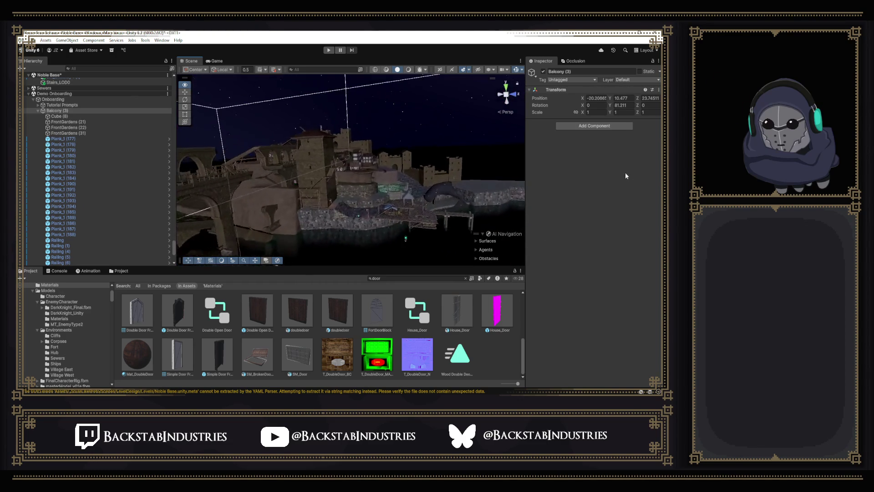
pyautogui.moveTo(618, 175)
pyautogui.mouseDown()
pyautogui.moveTo(576, 195)
pyautogui.moveTo(469, 171)
pyautogui.moveTo(404, 193)
pyautogui.moveTo(374, 227)
pyautogui.moveTo(264, 219)
pyautogui.moveTo(114, 246)
pyautogui.moveTo(474, 193)
pyautogui.mouseUp()
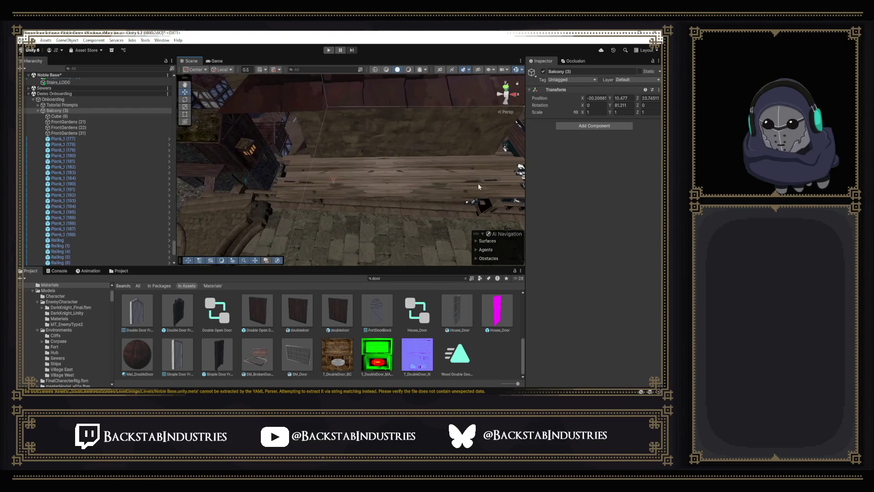
pyautogui.moveTo(364, 175)
pyautogui.mouseDown()
pyautogui.moveTo(378, 172)
pyautogui.moveTo(326, 162)
pyautogui.moveTo(344, 171)
pyautogui.moveTo(259, 169)
pyautogui.moveTo(347, 221)
pyautogui.mouseUp()
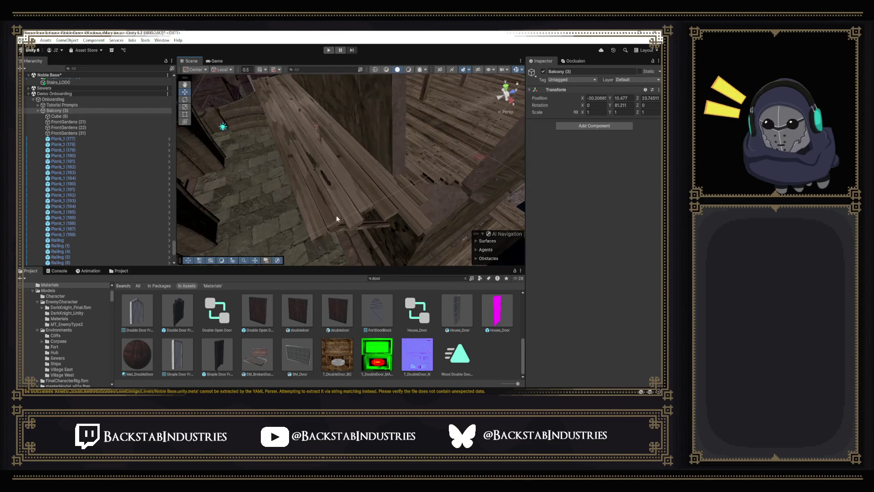
pyautogui.moveTo(426, 188)
pyautogui.mouseDown()
pyautogui.moveTo(460, 171)
pyautogui.moveTo(445, 148)
pyautogui.moveTo(482, 205)
pyautogui.moveTo(450, 182)
pyautogui.mouseUp()
pyautogui.press('f')
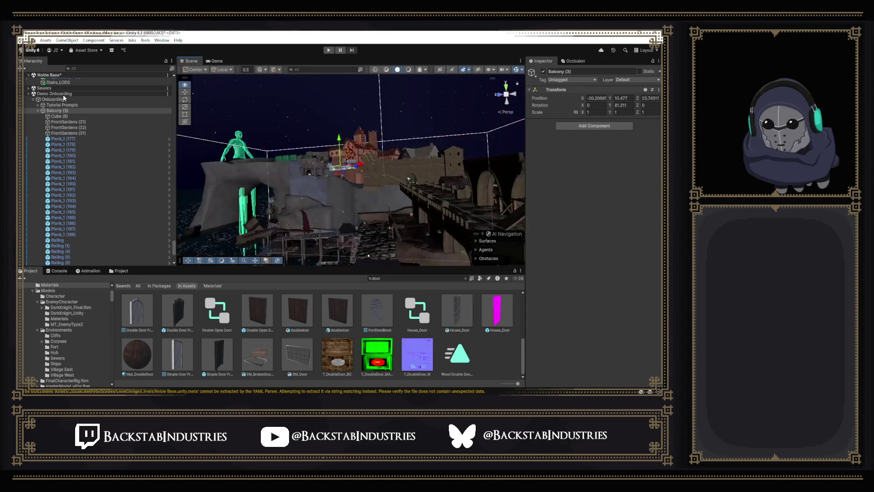
pyautogui.moveTo(228, 145)
pyautogui.mouseDown()
pyautogui.moveTo(285, 131)
pyautogui.moveTo(262, 141)
pyautogui.moveTo(293, 104)
pyautogui.moveTo(339, 179)
pyautogui.moveTo(190, 187)
pyautogui.moveTo(279, 176)
pyautogui.moveTo(275, 134)
pyautogui.moveTo(225, 139)
pyautogui.moveTo(268, 165)
pyautogui.moveTo(567, 139)
pyautogui.moveTo(580, 130)
pyautogui.moveTo(573, 143)
pyautogui.moveTo(286, 158)
pyautogui.moveTo(393, 167)
pyautogui.moveTo(369, 161)
pyautogui.mouseUp()
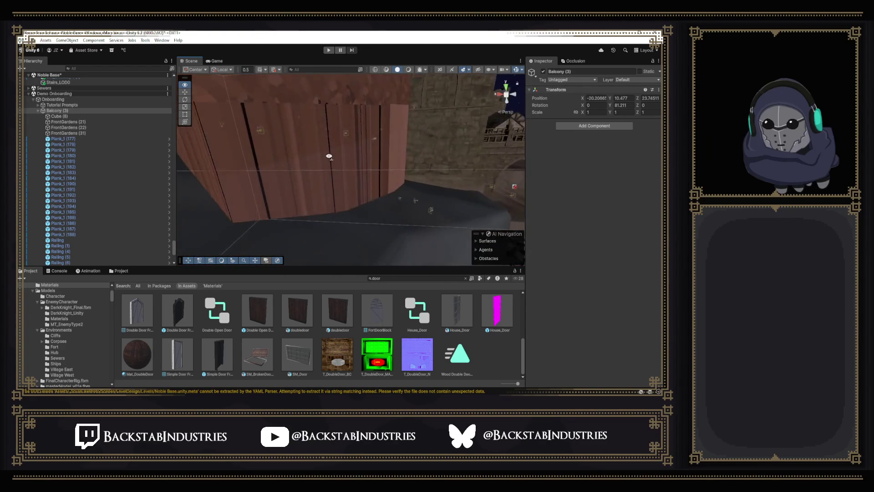
# Delete the slanted railing plank and check the Balcony Base group's railings and floorboards
pyautogui.moveTo(314, 150)
pyautogui.mouseDown()
pyautogui.moveTo(281, 131)
pyautogui.moveTo(226, 129)
pyautogui.mouseUp()
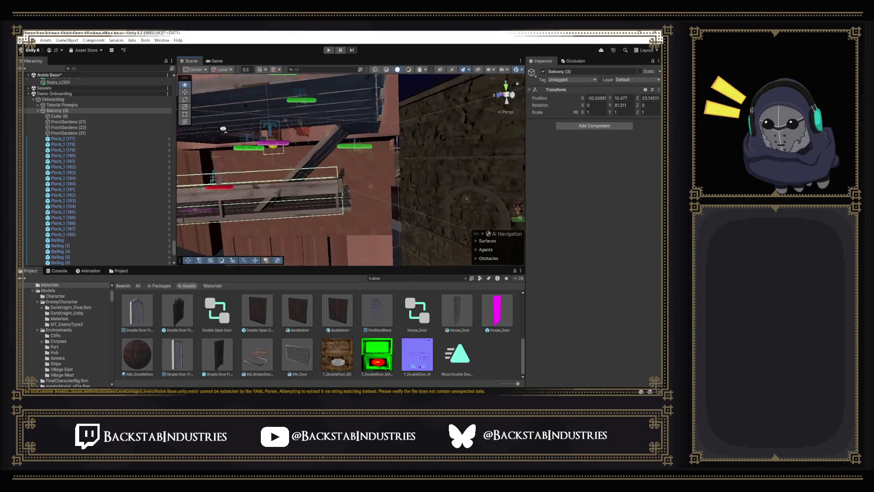
pyautogui.moveTo(297, 162)
pyautogui.mouseDown()
pyautogui.moveTo(365, 178)
pyautogui.moveTo(173, 225)
pyautogui.moveTo(155, 176)
pyautogui.mouseUp()
pyautogui.moveTo(223, 165)
pyautogui.mouseDown()
pyautogui.moveTo(216, 124)
pyautogui.moveTo(483, 132)
pyautogui.moveTo(260, 181)
pyautogui.moveTo(302, 187)
pyautogui.moveTo(296, 168)
pyautogui.mouseUp()
pyautogui.click(369, 157)
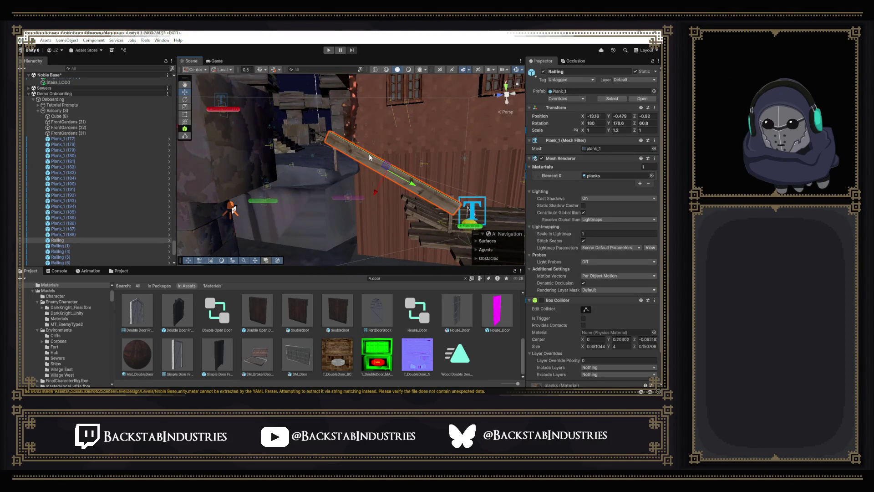
pyautogui.press('Delete')
pyautogui.click(335, 156)
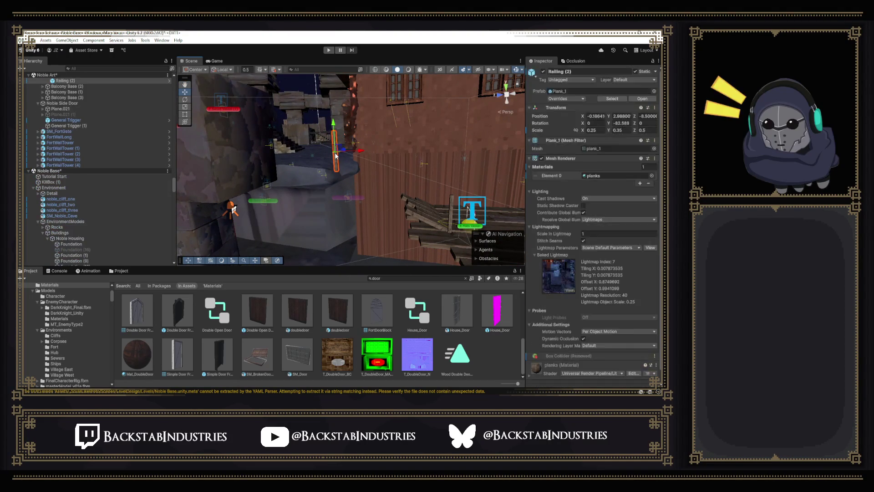
pyautogui.moveTo(364, 182); pyautogui.dragTo(471, 195)
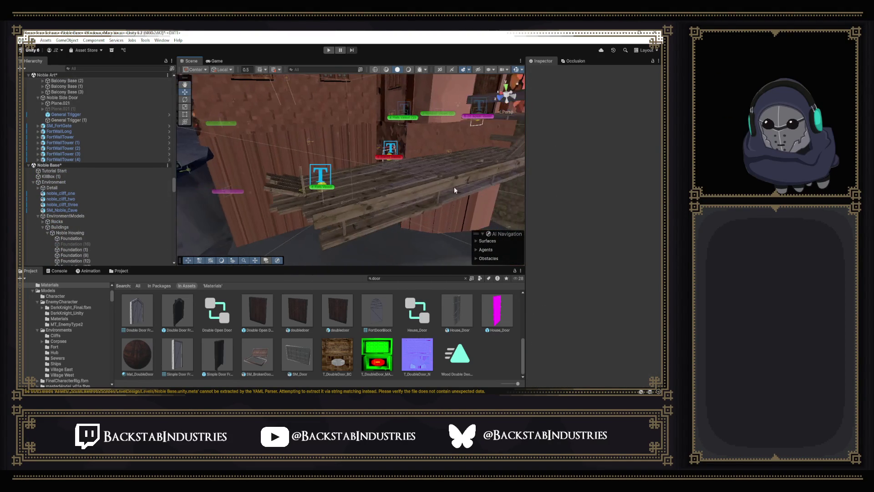
pyautogui.click(425, 193)
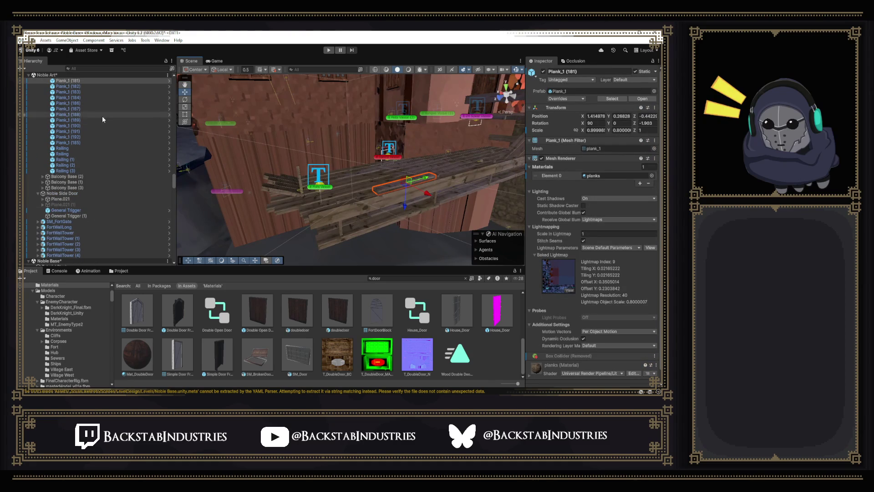
pyautogui.click(73, 161)
# Delete the small stray cube Cube (9) under the balcony
pyautogui.moveTo(387, 155)
pyautogui.mouseDown()
pyautogui.moveTo(439, 146)
pyautogui.moveTo(321, 165)
pyautogui.mouseUp()
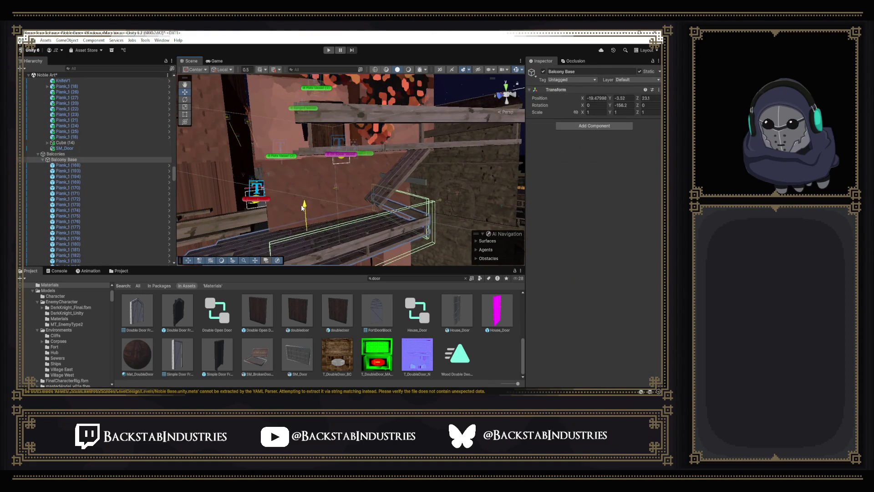
pyautogui.moveTo(311, 207); pyautogui.dragTo(406, 166)
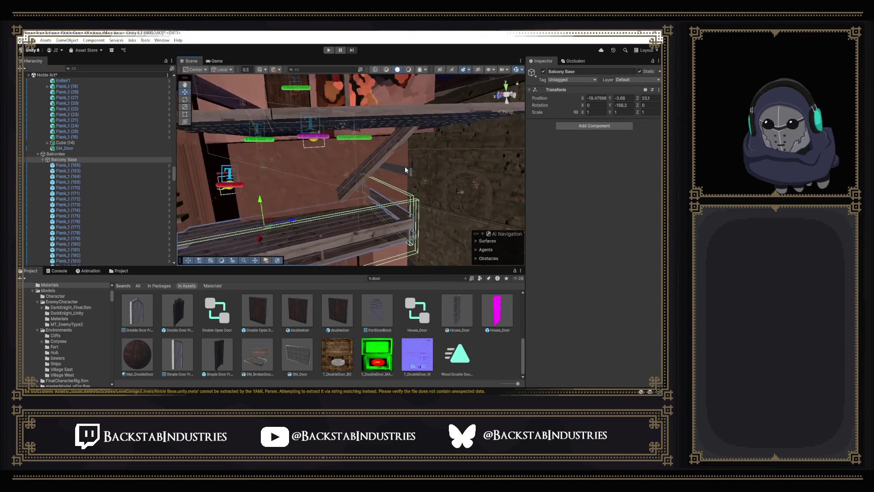
pyautogui.click(407, 173)
pyautogui.press('Delete')
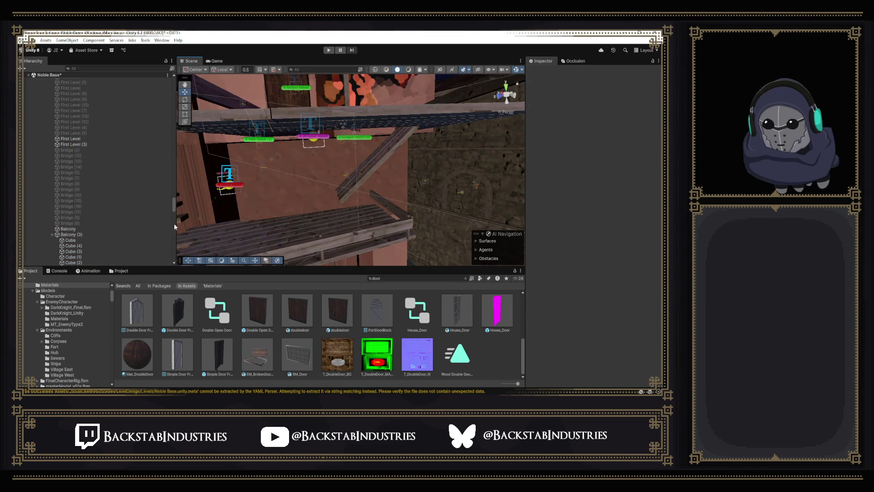
# Lower the whole Balcony (3) group from Y 10.477 to 8.576
pyautogui.doubleClick(103, 234)
pyautogui.click(291, 190)
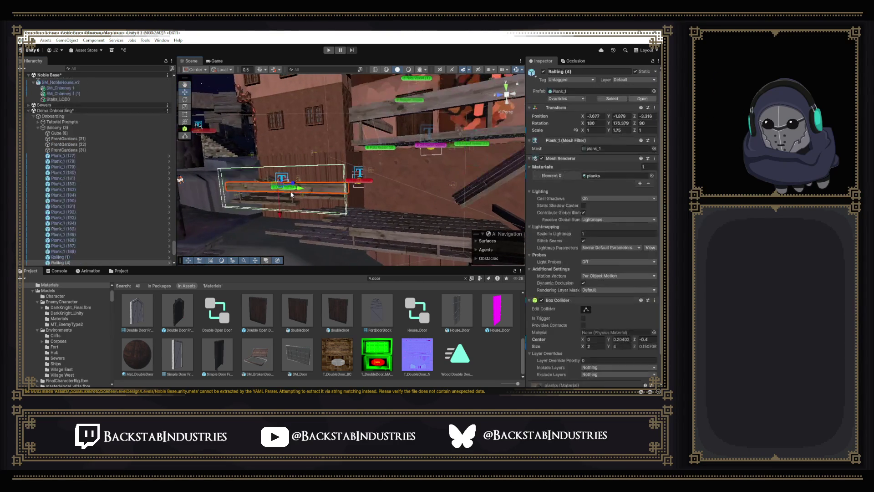
pyautogui.doubleClick(75, 128)
pyautogui.moveTo(385, 145)
pyautogui.mouseDown()
pyautogui.moveTo(384, 187)
pyautogui.moveTo(368, 212)
pyautogui.moveTo(381, 242)
pyautogui.mouseUp()
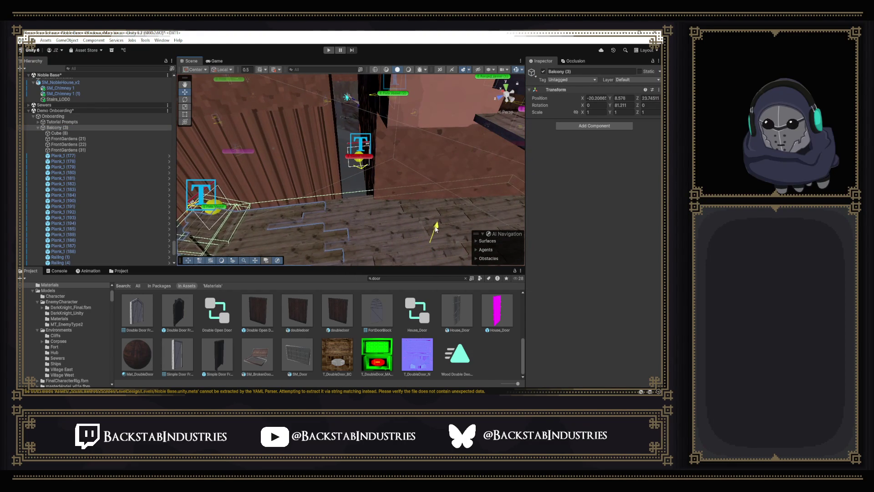
pyautogui.moveTo(429, 225)
pyautogui.mouseDown()
pyautogui.moveTo(300, 198)
pyautogui.moveTo(397, 181)
pyautogui.mouseUp()
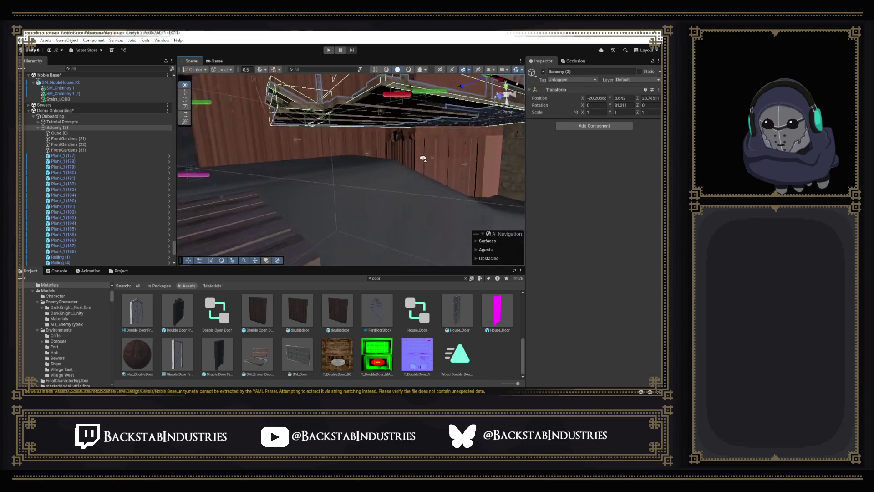
pyautogui.moveTo(365, 163)
pyautogui.mouseDown()
pyautogui.moveTo(406, 155)
pyautogui.moveTo(358, 154)
pyautogui.moveTo(383, 156)
pyautogui.mouseUp()
pyautogui.press('f')
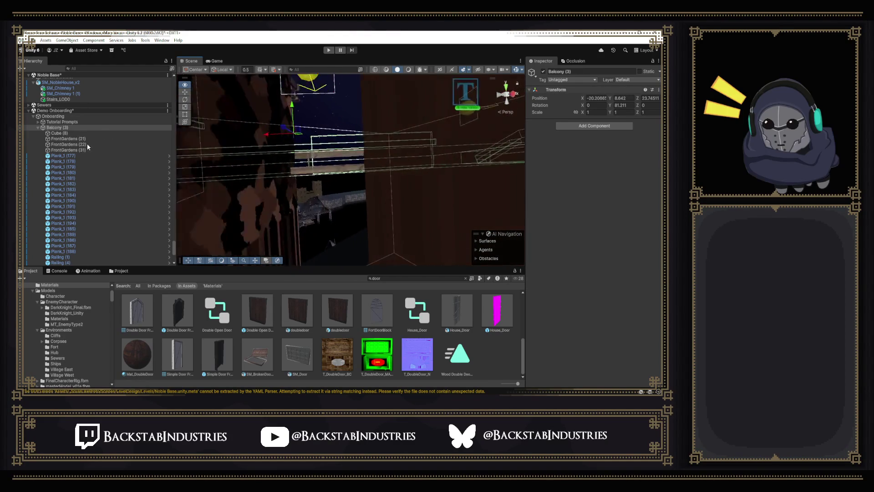
pyautogui.moveTo(425, 166); pyautogui.dragTo(345, 135)
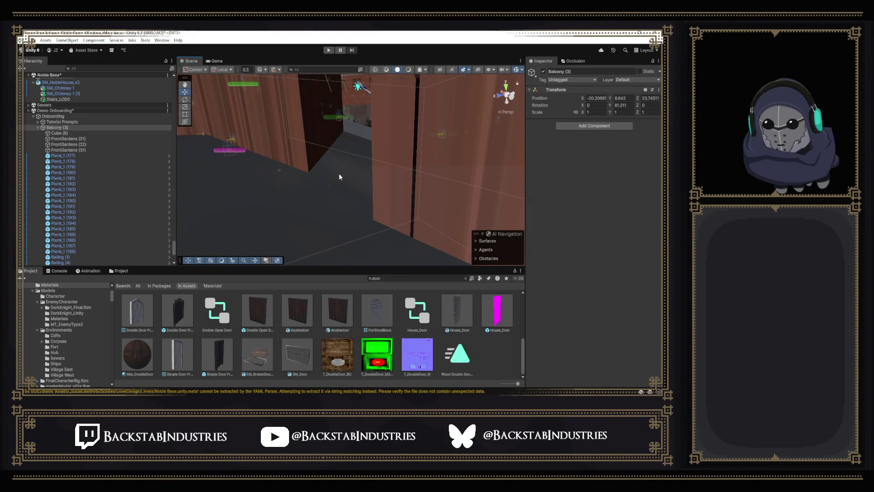
pyautogui.press('f')
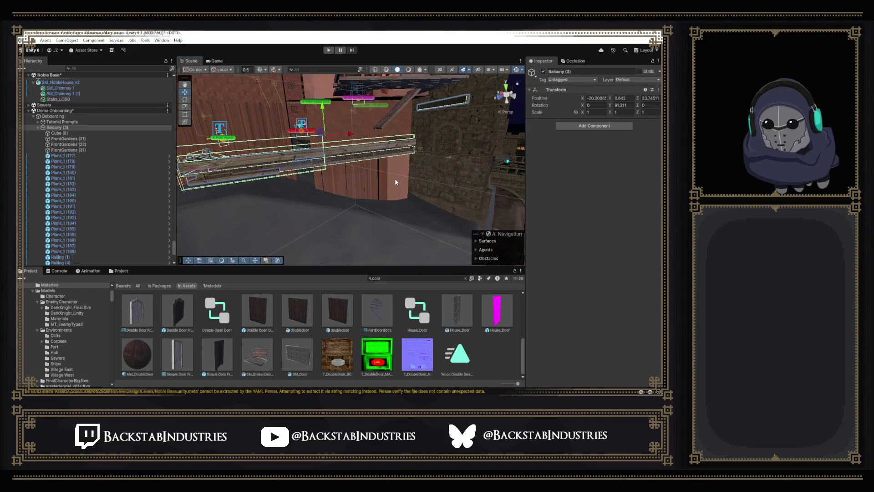
pyautogui.moveTo(388, 176)
pyautogui.mouseDown()
pyautogui.moveTo(352, 164)
pyautogui.moveTo(374, 158)
pyautogui.moveTo(358, 144)
pyautogui.mouseUp()
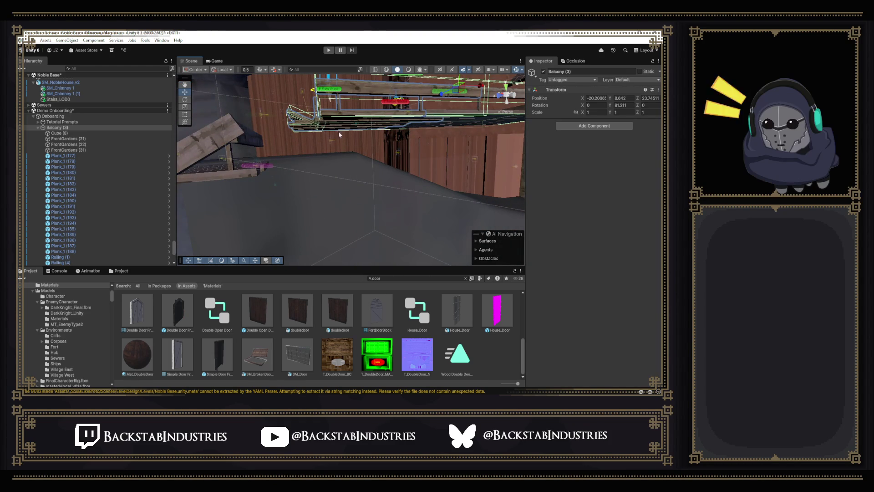
pyautogui.moveTo(333, 139)
pyautogui.mouseDown()
pyautogui.moveTo(334, 165)
pyautogui.moveTo(356, 199)
pyautogui.moveTo(404, 196)
pyautogui.moveTo(367, 179)
pyautogui.moveTo(386, 182)
pyautogui.moveTo(385, 235)
pyautogui.moveTo(402, 210)
pyautogui.moveTo(486, 182)
pyautogui.moveTo(449, 183)
pyautogui.moveTo(359, 210)
pyautogui.mouseUp()
# Inspect the balcony, selecting floorboards Plank_1 (182) to (185) and Railing (4)
pyautogui.click(349, 211)
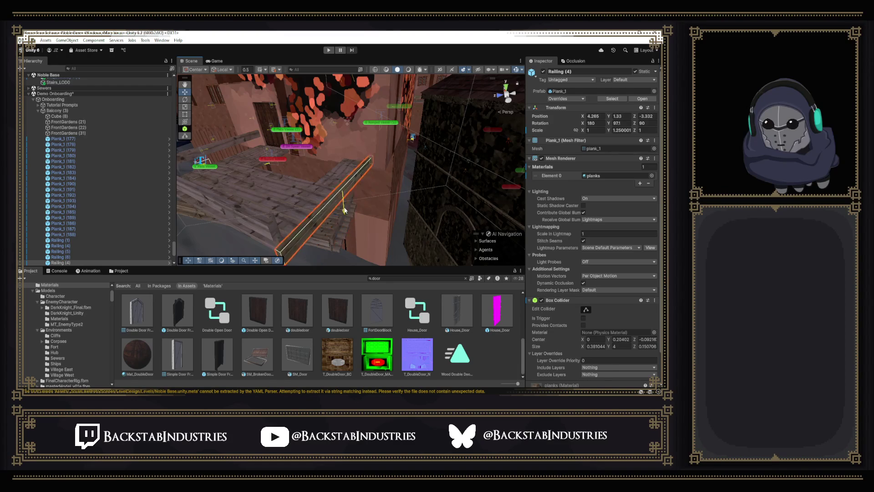
pyautogui.click(324, 207)
pyautogui.moveTo(323, 207); pyautogui.dragTo(199, 132)
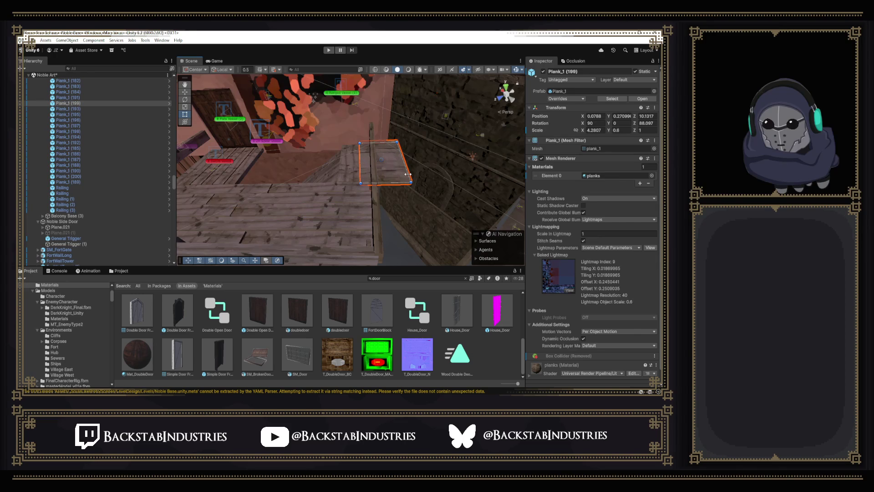
pyautogui.keyDown('shift'); pyautogui.click(359, 201); pyautogui.keyUp('shift')
pyautogui.keyDown('shift'); pyautogui.click(354, 215); pyautogui.keyUp('shift')
pyautogui.keyDown('shift'); pyautogui.click(351, 234); pyautogui.keyUp('shift')
pyautogui.keyDown('shift'); pyautogui.click(351, 236); pyautogui.keyUp('shift')
pyautogui.moveTo(351, 237)
pyautogui.mouseDown()
pyautogui.moveTo(337, 193)
pyautogui.moveTo(332, 222)
pyautogui.moveTo(396, 226)
pyautogui.moveTo(310, 194)
pyautogui.moveTo(299, 224)
pyautogui.mouseUp()
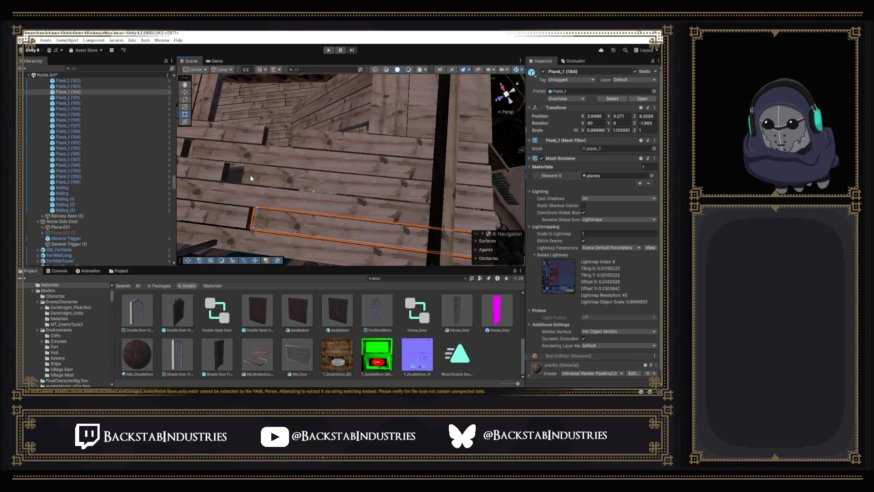
pyautogui.click(310, 136)
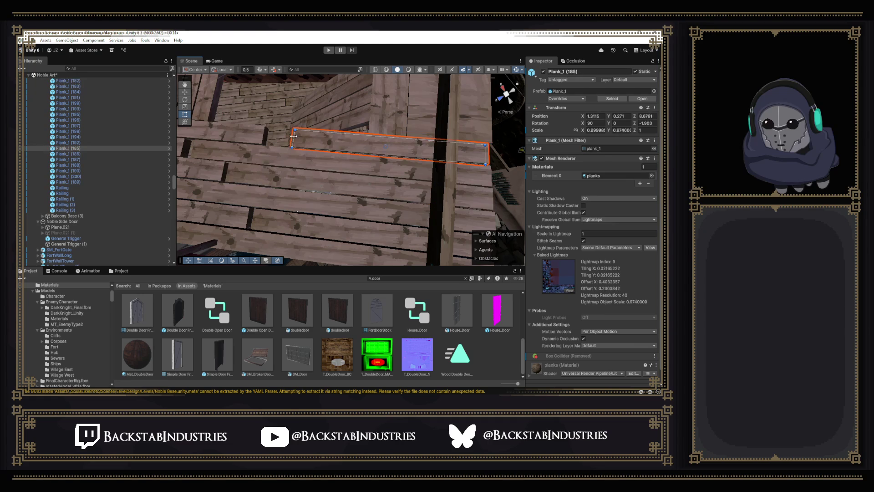
pyautogui.moveTo(310, 135)
pyautogui.mouseDown()
pyautogui.moveTo(386, 115)
pyautogui.moveTo(364, 154)
pyautogui.mouseUp()
pyautogui.click(350, 185)
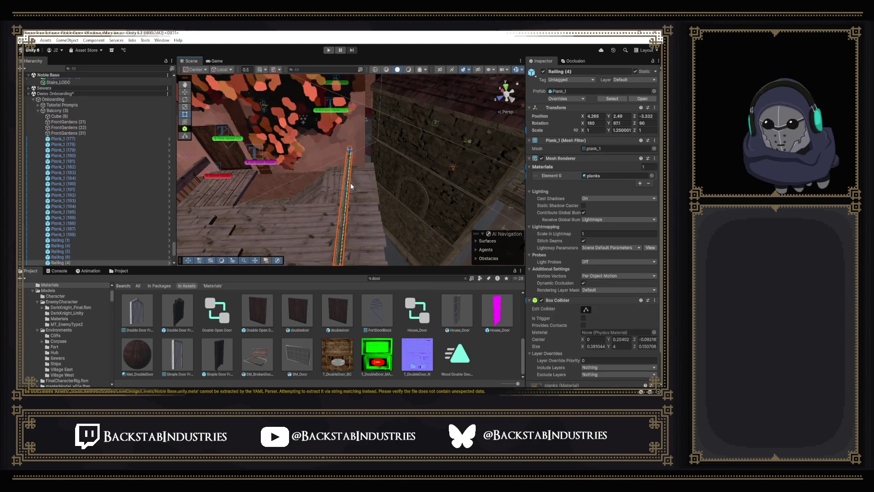
pyautogui.moveTo(356, 188)
pyautogui.mouseDown()
pyautogui.moveTo(333, 175)
pyautogui.moveTo(358, 186)
pyautogui.mouseUp()
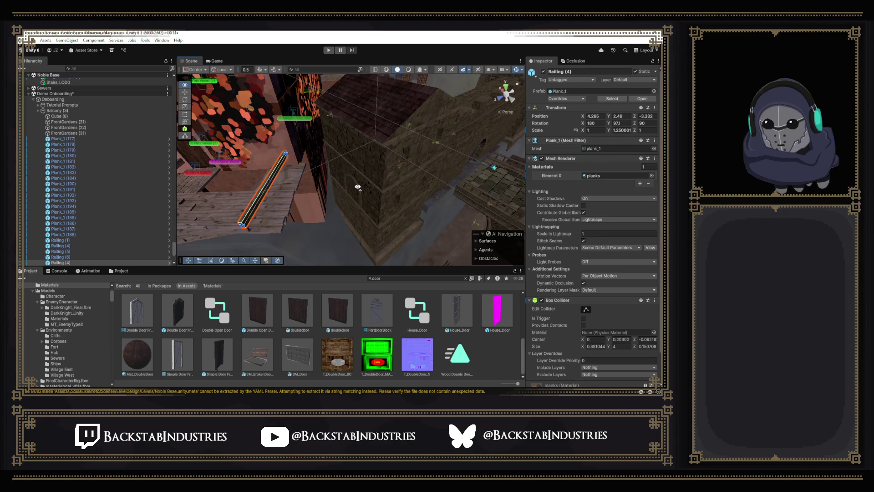
# Shorten Plank_1 (199) with the Rect tool after undoing an accidental change
pyautogui.click(303, 177)
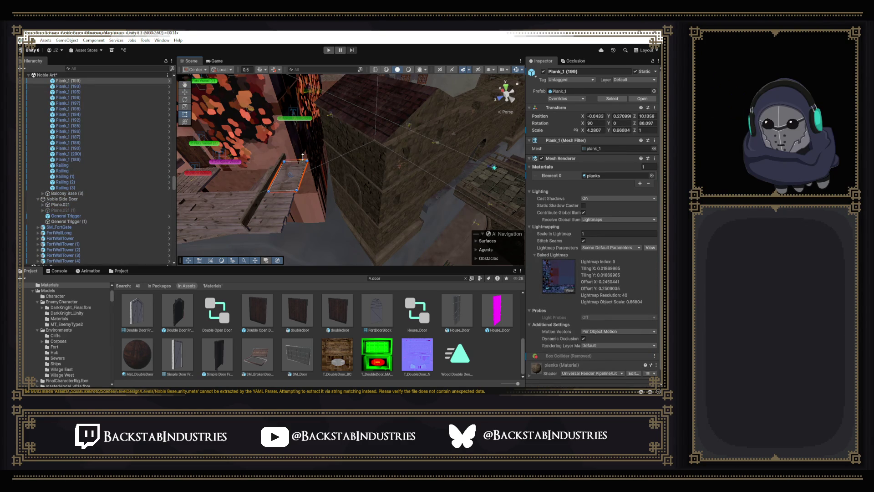
pyautogui.moveTo(305, 149); pyautogui.dragTo(357, 176)
pyautogui.hotkey('ctrl', 'z')
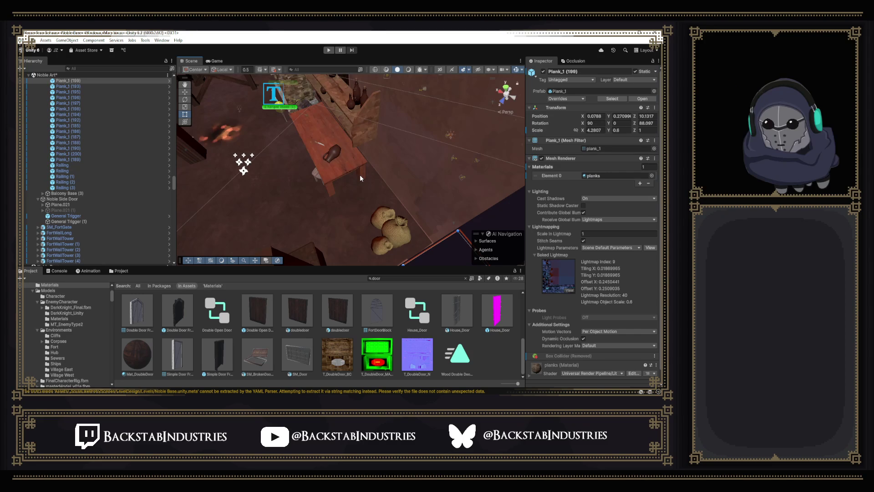
pyautogui.moveTo(442, 177); pyautogui.dragTo(388, 197)
pyautogui.press('t')
pyautogui.moveTo(325, 211); pyautogui.dragTo(302, 211)
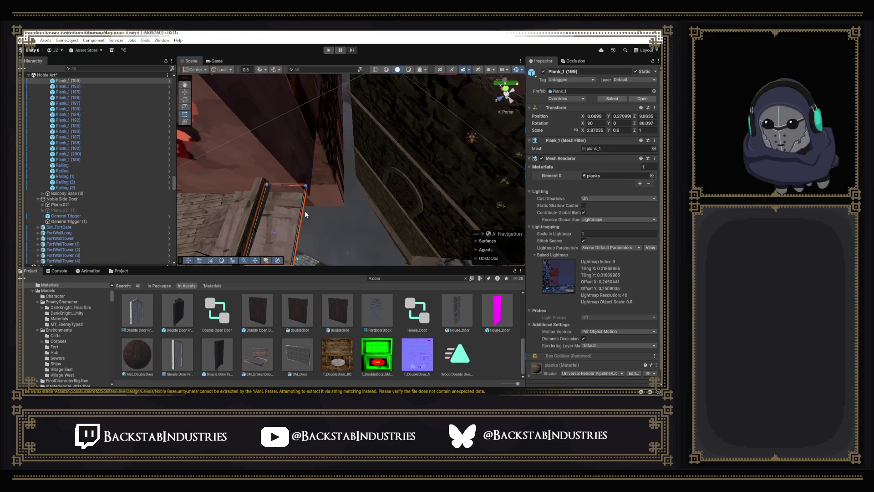
pyautogui.moveTo(308, 210); pyautogui.dragTo(320, 188)
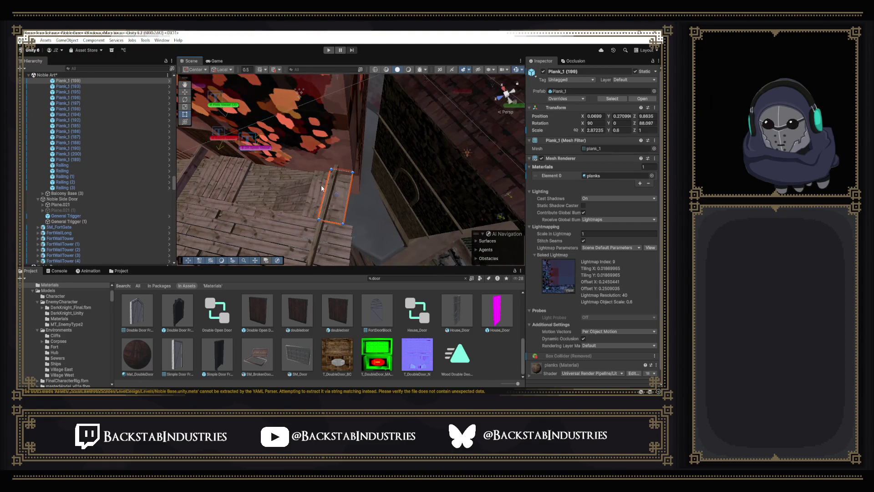
# Duplicate the shortened plank and move the copy Plank_1 (201) to X -3.78, Z 11.004
pyautogui.hotkey('ctrl', 'd')
pyautogui.moveTo(346, 201)
pyautogui.mouseDown()
pyautogui.moveTo(370, 187)
pyautogui.moveTo(367, 168)
pyautogui.mouseUp()
pyautogui.scroll(5, 367, 167)
pyautogui.moveTo(294, 238)
pyautogui.mouseDown()
pyautogui.moveTo(296, 219)
pyautogui.moveTo(319, 200)
pyautogui.moveTo(328, 137)
pyautogui.mouseUp()
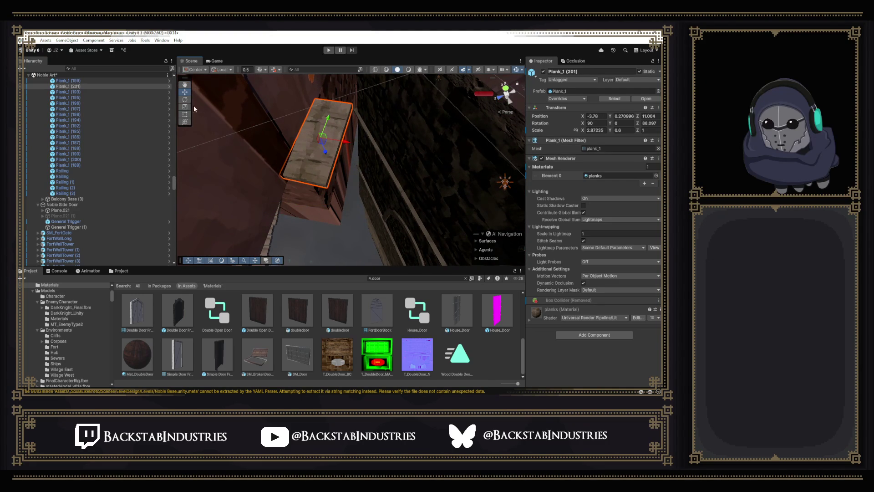
# Stretch Plank_1 (201) to an X scale of about 4.93, shifted to Z 11.277
pyautogui.moveTo(340, 148)
pyautogui.mouseDown()
pyautogui.moveTo(382, 157)
pyautogui.moveTo(359, 148)
pyautogui.moveTo(330, 198)
pyautogui.moveTo(277, 254)
pyautogui.mouseUp()
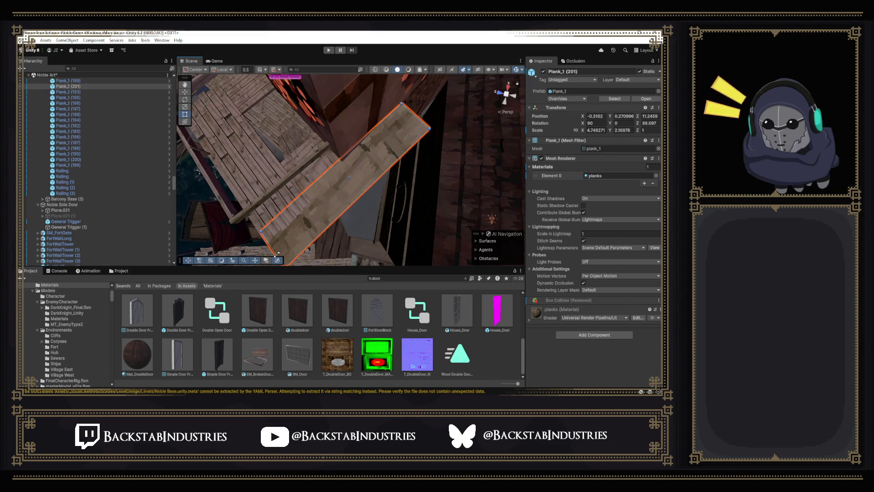
pyautogui.moveTo(330, 224); pyautogui.dragTo(364, 221)
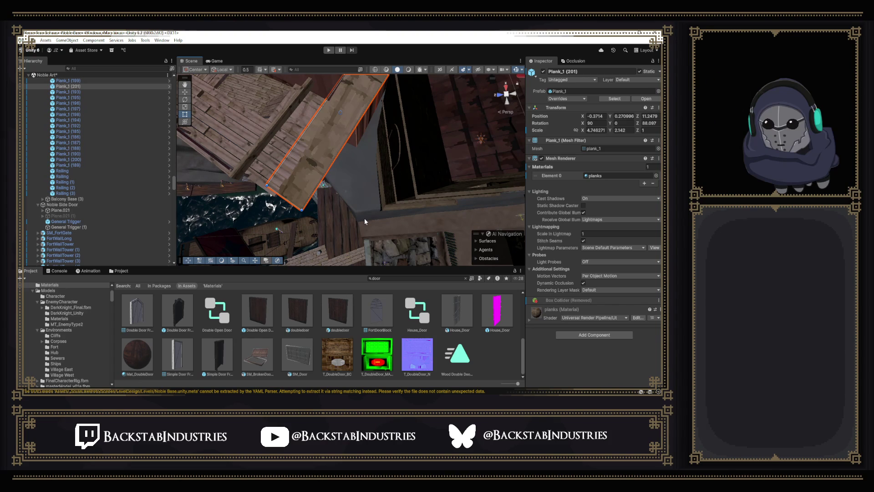
pyautogui.moveTo(436, 135)
pyautogui.mouseDown()
pyautogui.moveTo(492, 80)
pyautogui.moveTo(487, 56)
pyautogui.moveTo(453, 46)
pyautogui.moveTo(413, 154)
pyautogui.moveTo(326, 178)
pyautogui.moveTo(455, 169)
pyautogui.moveTo(403, 202)
pyautogui.mouseUp()
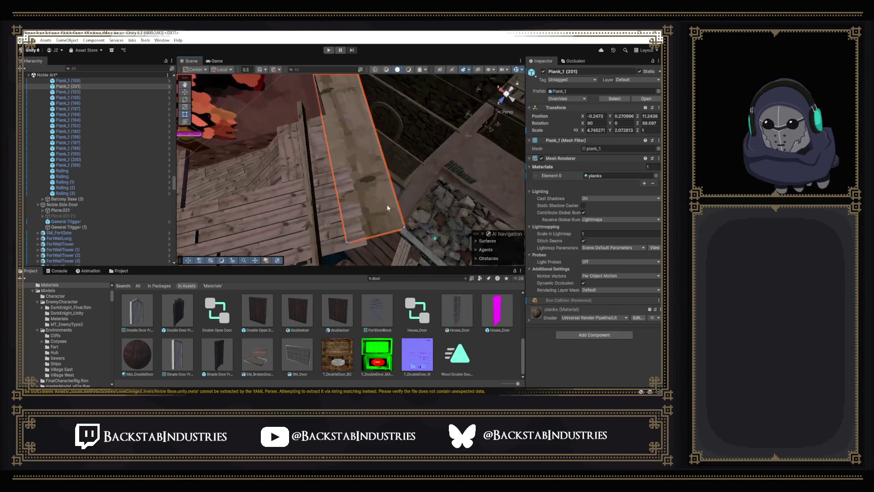
pyautogui.moveTo(370, 237)
pyautogui.mouseDown()
pyautogui.moveTo(407, 220)
pyautogui.moveTo(392, 119)
pyautogui.mouseUp()
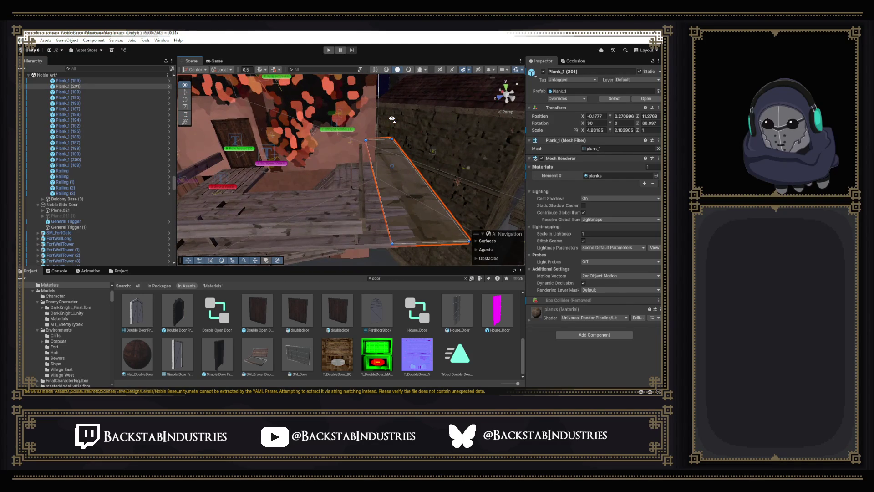
# Select the diagonal planks Plank_1 (192), (188), (200) and (190), framing (188)
pyautogui.click(342, 177)
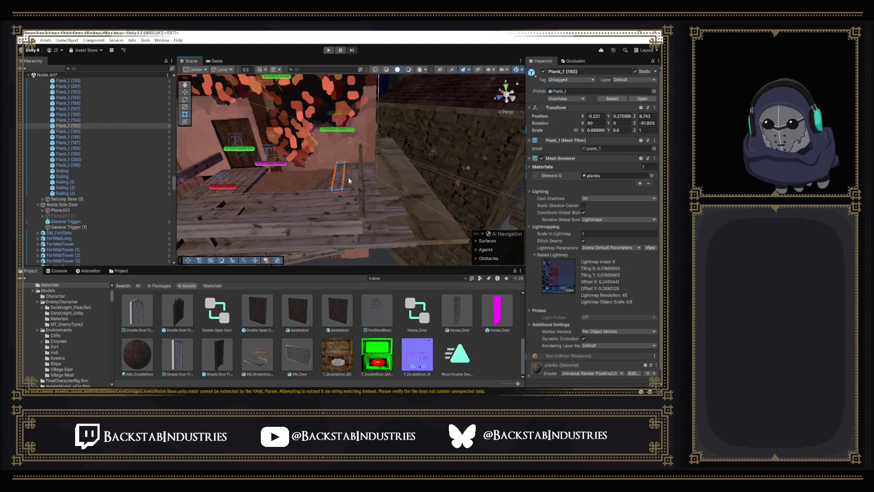
pyautogui.keyDown('shift'); pyautogui.click(349, 181); pyautogui.keyUp('shift')
pyautogui.click(349, 181)
pyautogui.click(334, 180)
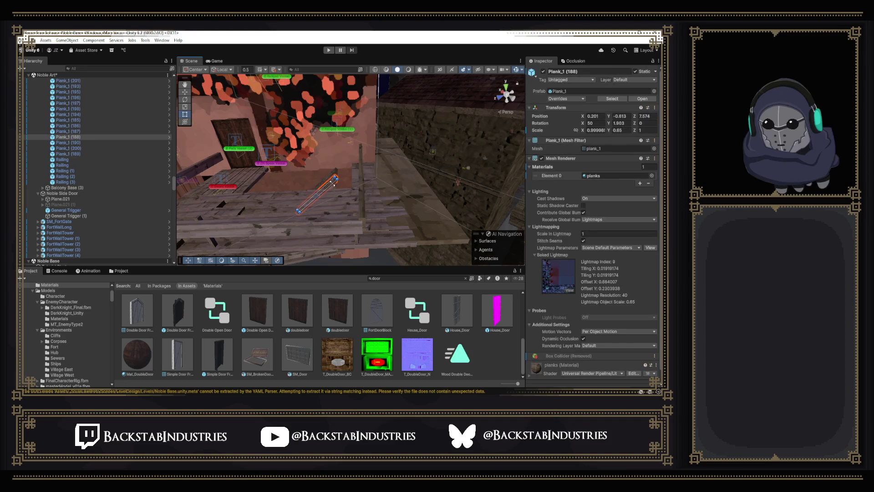
pyautogui.press('f')
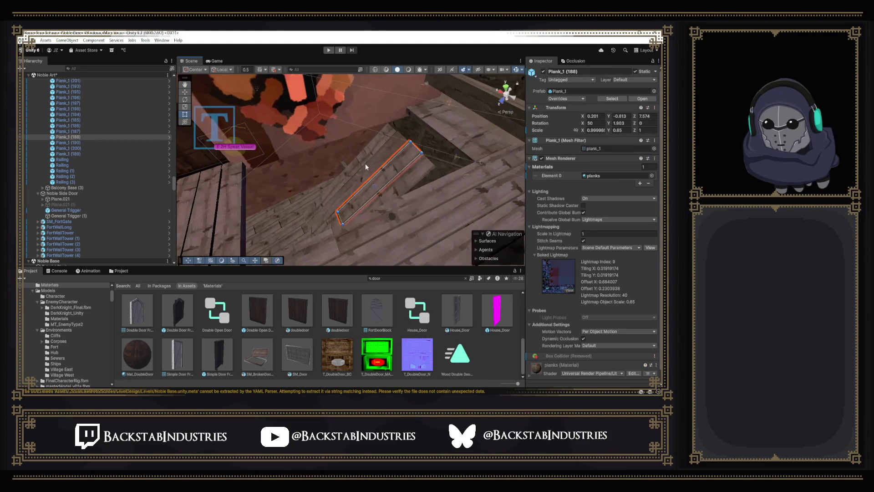
pyautogui.keyDown('shift'); pyautogui.click(361, 163); pyautogui.keyUp('shift')
pyautogui.keyDown('shift'); pyautogui.click(352, 173); pyautogui.keyUp('shift')
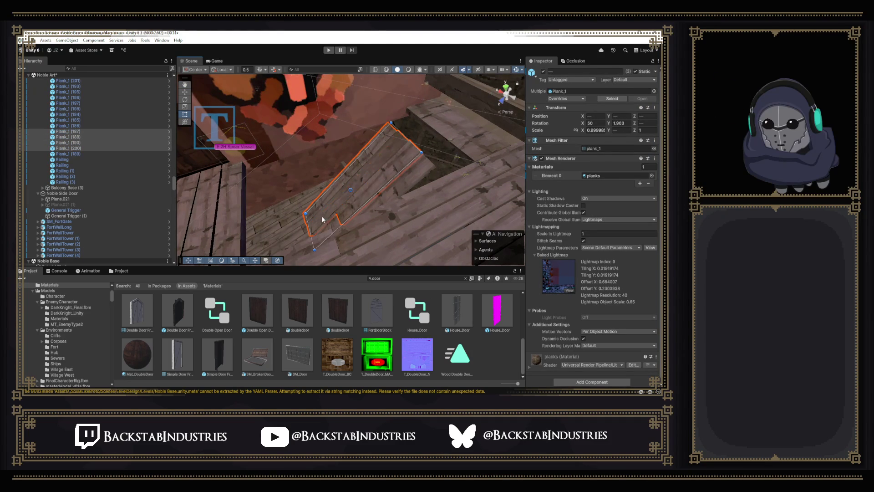